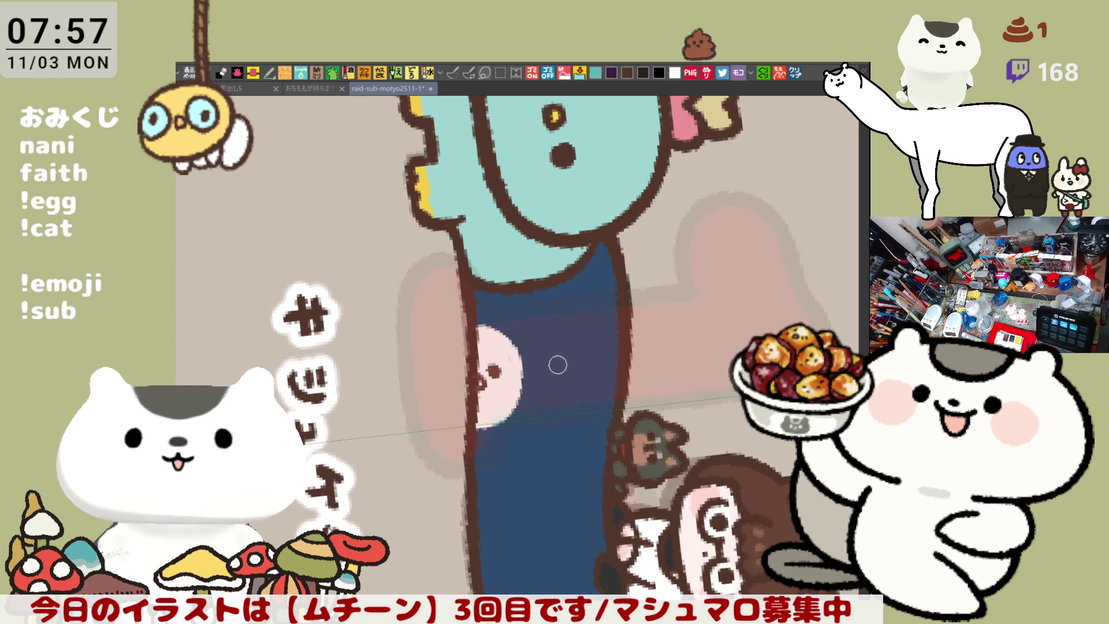
# Step: Paint a small yellow beak on the pink bird, then set the canvas upright again
pyautogui.moveTo(545, 368); pyautogui.dragTo(539, 284)
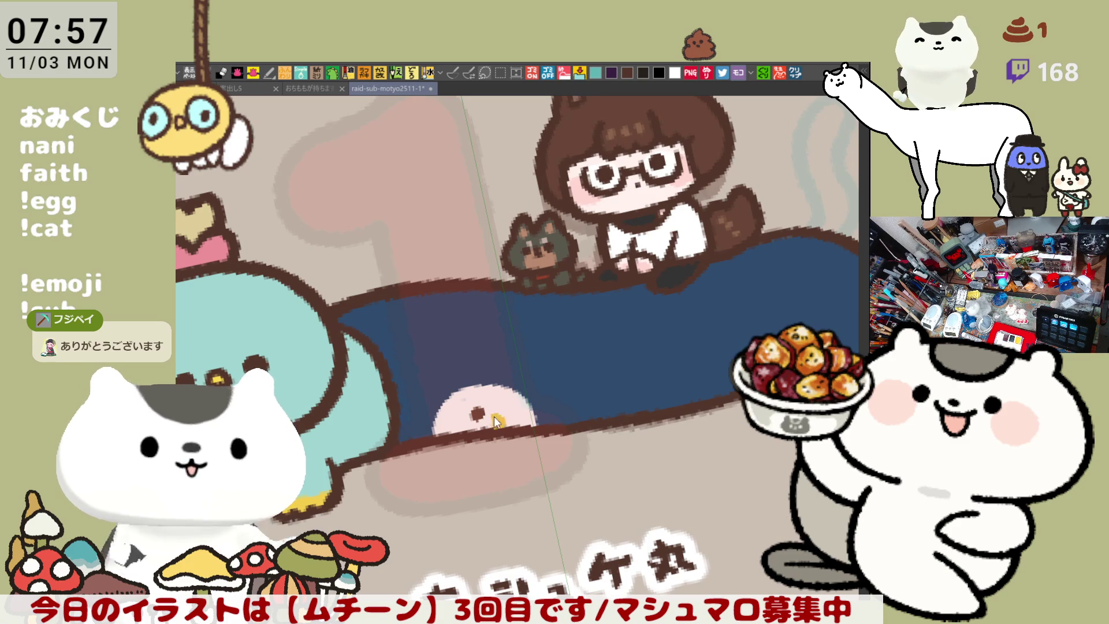
pyautogui.moveTo(494, 415); pyautogui.dragTo(497, 429)
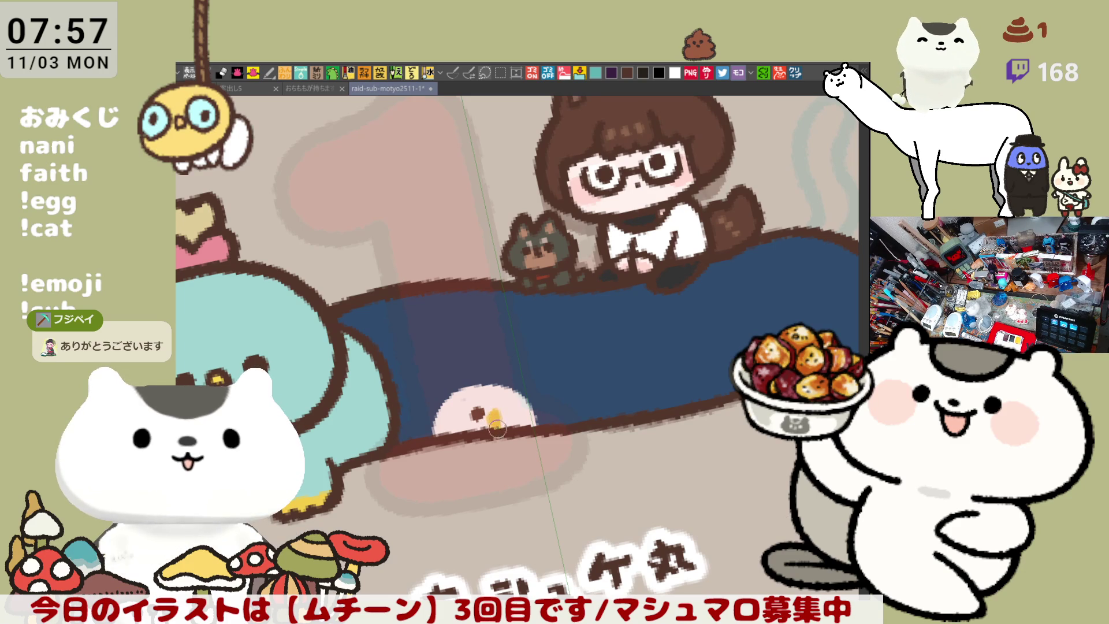
pyautogui.scroll(-4, 492, 402)
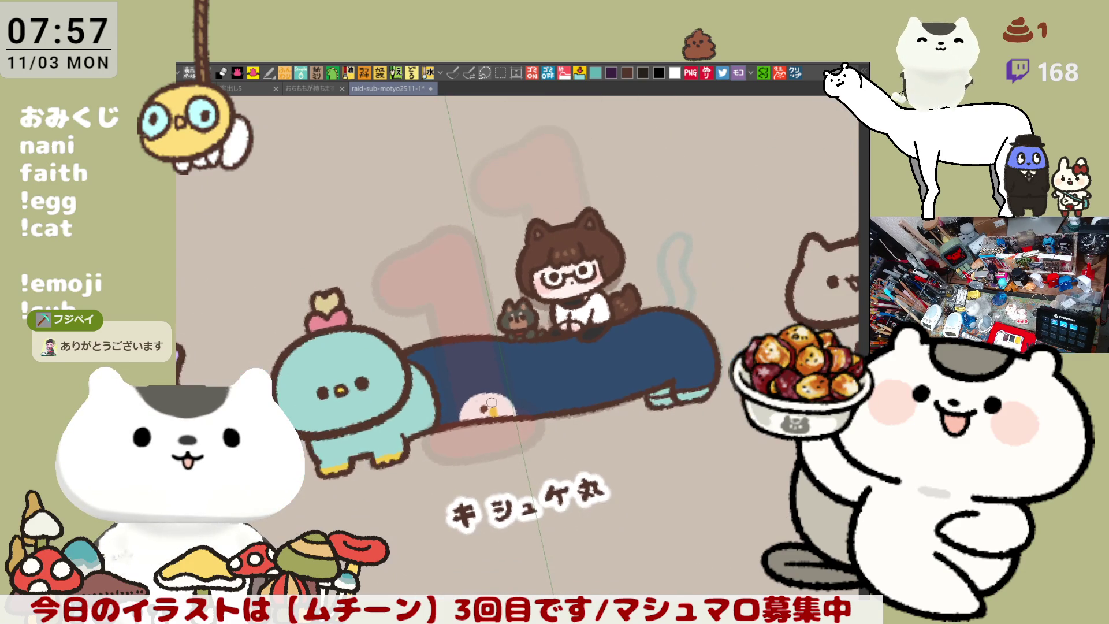
pyautogui.hotkey('ctrl', '0')
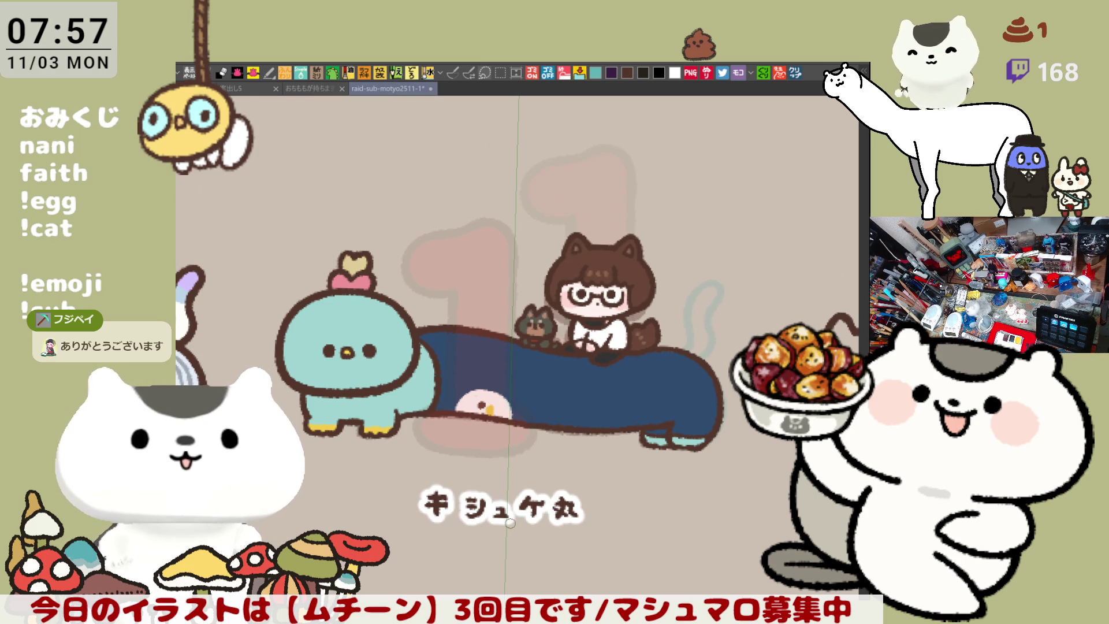
# Step: Zoom out and save the sheet with Ctrl+S
pyautogui.scroll(-3, 508, 514)
pyautogui.scroll(-3, 511, 516)
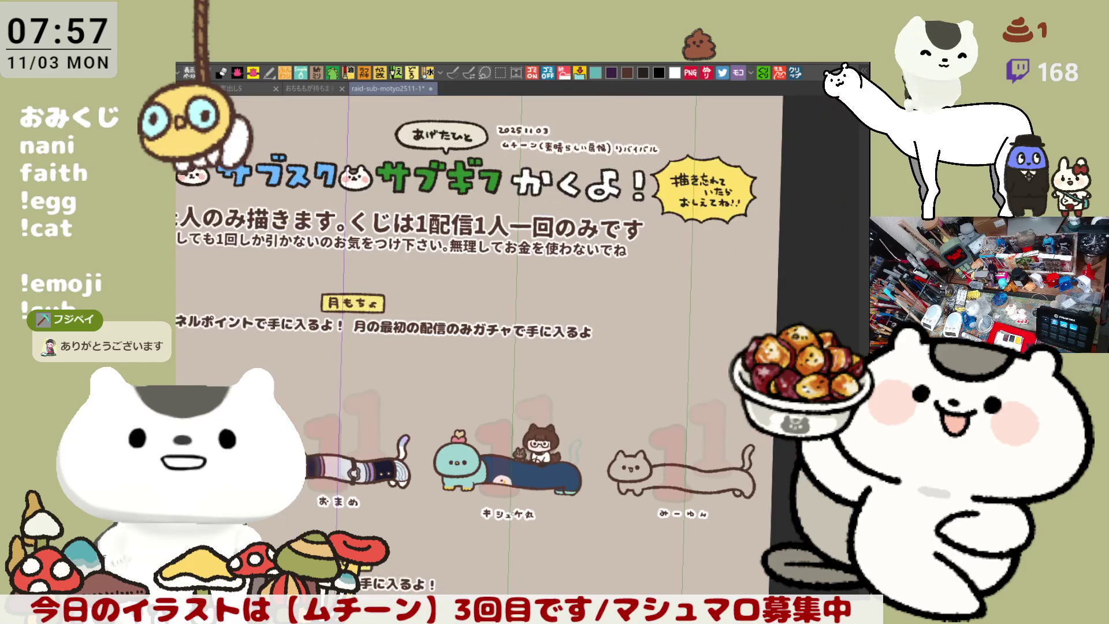
pyautogui.hotkey('ctrl', 's')
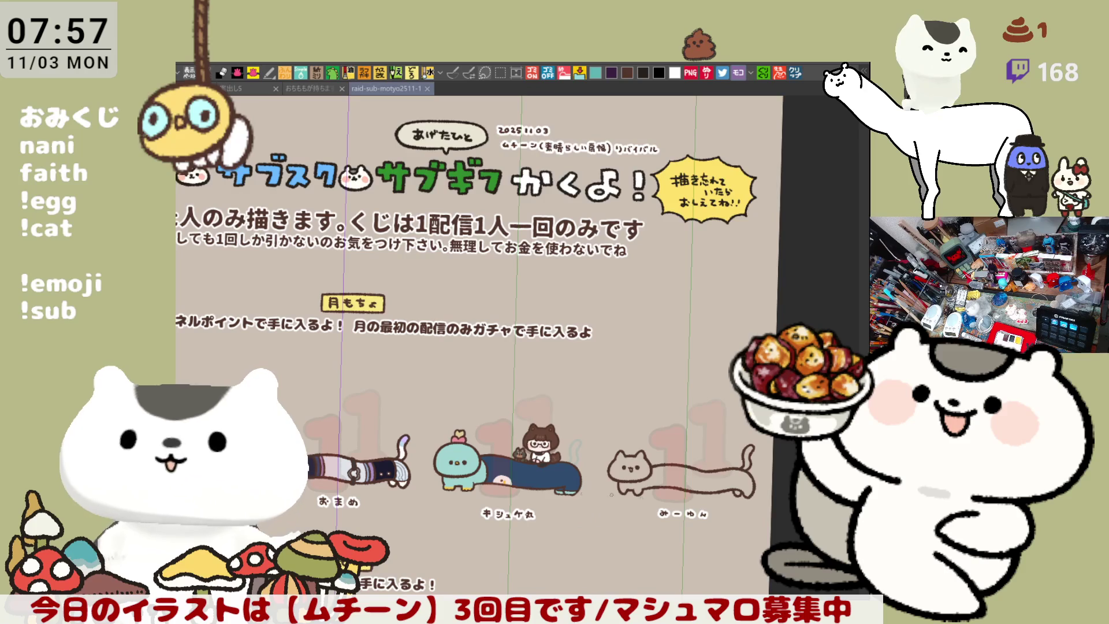
pyautogui.press('-')
pyautogui.press('-')
pyautogui.scroll(5, 768, 450)
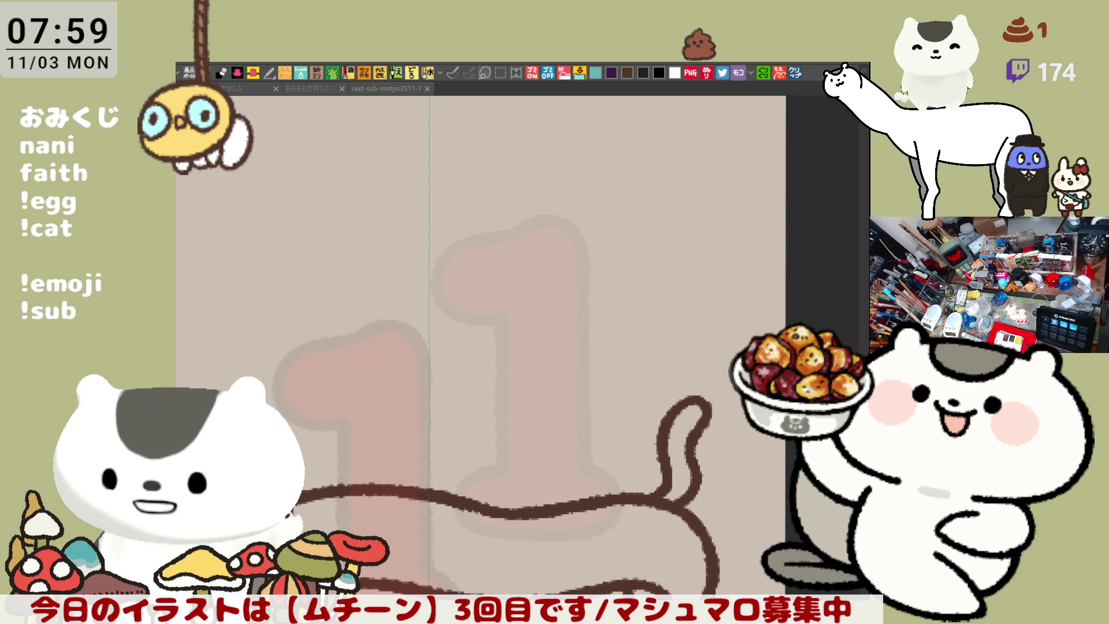
# Step: Pan the view to bring the long cat みーゆん and its name into view
pyautogui.moveTo(184, 454); pyautogui.dragTo(380, 327)
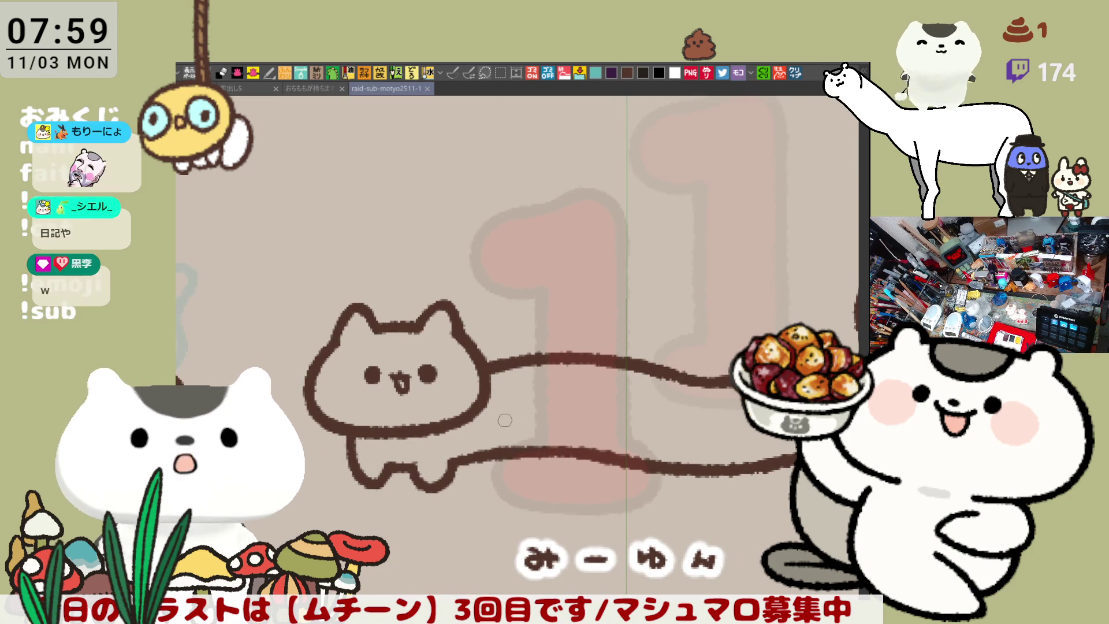
# Step: Paint a grey-blue patch on the cat's right ear and outline its loops in brown
pyautogui.scroll(8, 479, 426)
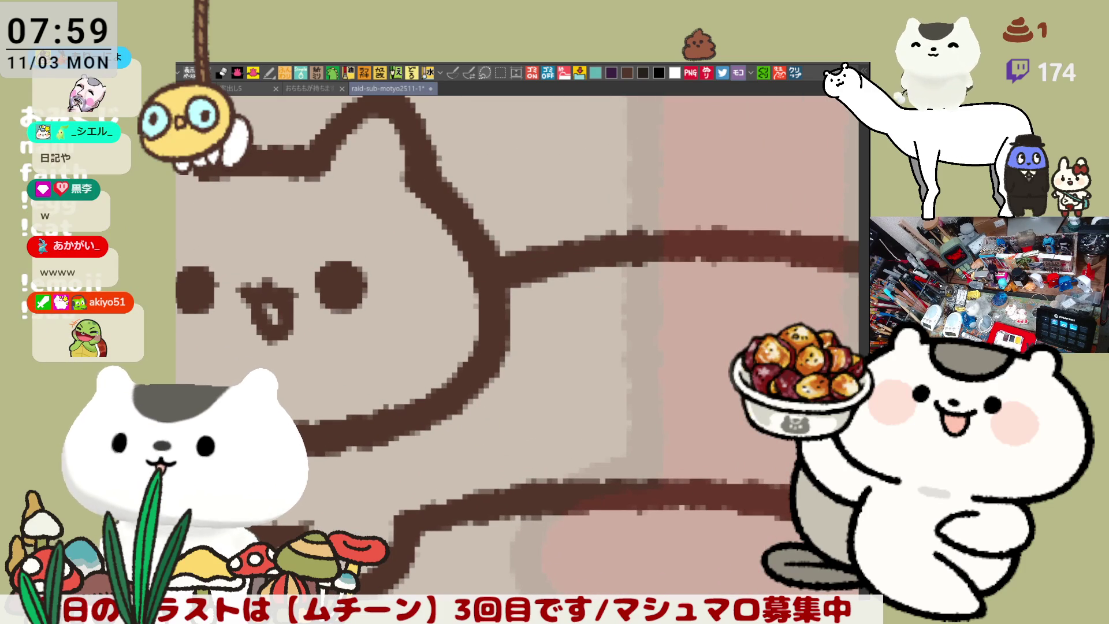
pyautogui.moveTo(530, 284)
pyautogui.mouseDown()
pyautogui.moveTo(568, 278)
pyautogui.moveTo(558, 294)
pyautogui.moveTo(517, 269)
pyautogui.mouseUp()
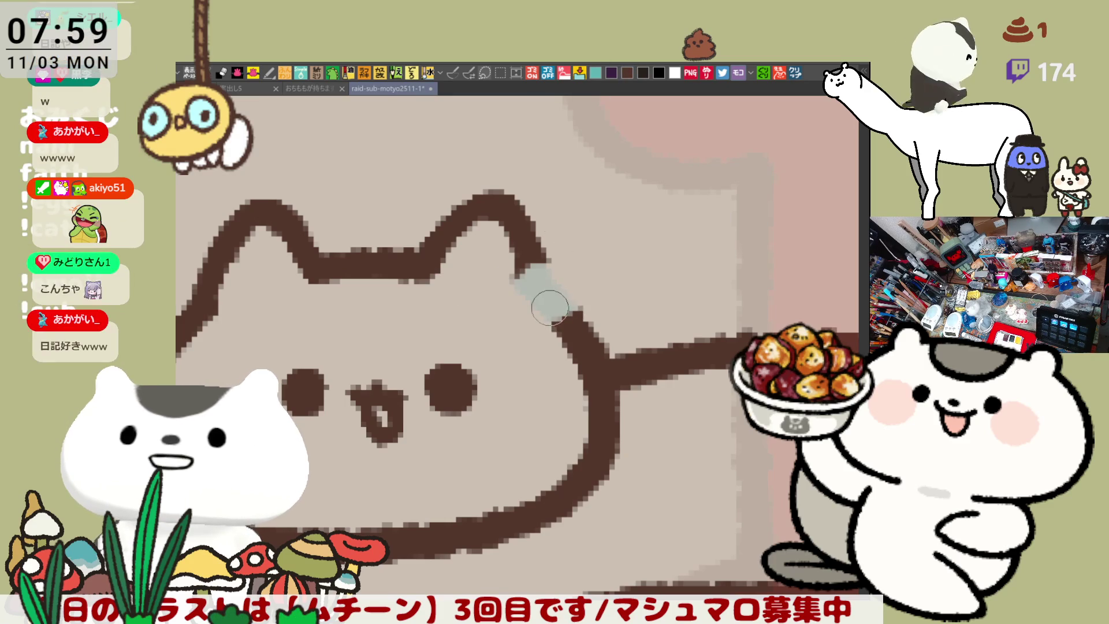
pyautogui.moveTo(552, 307)
pyautogui.mouseDown()
pyautogui.moveTo(537, 269)
pyautogui.moveTo(576, 288)
pyautogui.moveTo(527, 280)
pyautogui.moveTo(544, 292)
pyautogui.moveTo(571, 272)
pyautogui.moveTo(551, 290)
pyautogui.moveTo(563, 301)
pyautogui.moveTo(537, 289)
pyautogui.moveTo(563, 307)
pyautogui.moveTo(514, 300)
pyautogui.moveTo(522, 286)
pyautogui.moveTo(544, 297)
pyautogui.moveTo(522, 298)
pyautogui.moveTo(514, 277)
pyautogui.moveTo(542, 319)
pyautogui.moveTo(528, 283)
pyautogui.moveTo(537, 325)
pyautogui.mouseUp()
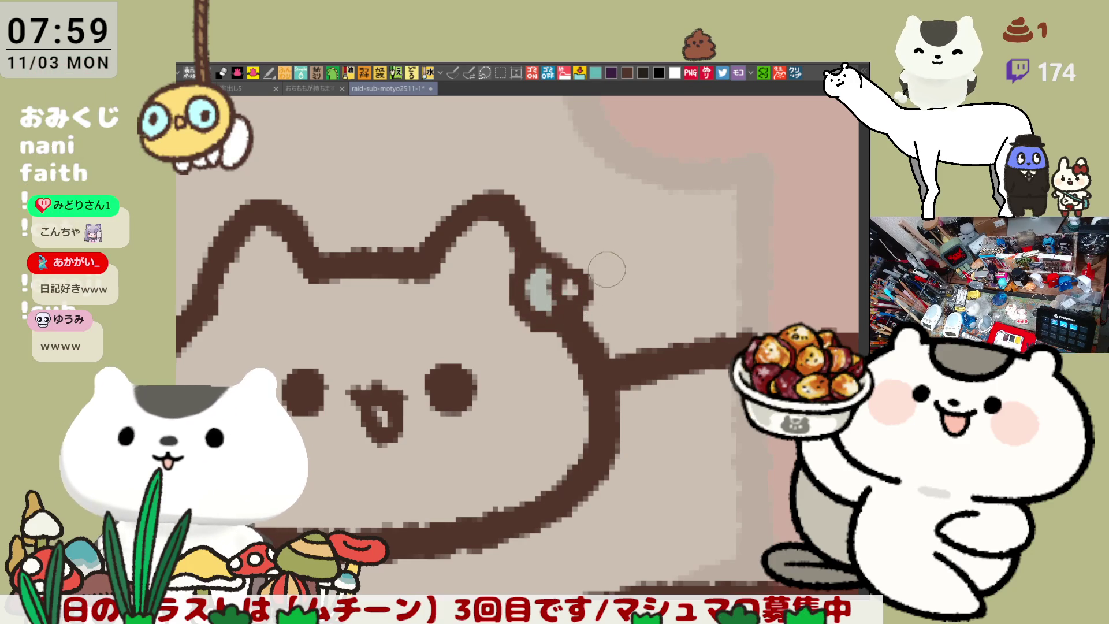
pyautogui.moveTo(579, 276)
pyautogui.mouseDown()
pyautogui.moveTo(584, 292)
pyautogui.moveTo(593, 289)
pyautogui.moveTo(541, 271)
pyautogui.moveTo(564, 315)
pyautogui.moveTo(517, 306)
pyautogui.moveTo(532, 285)
pyautogui.moveTo(541, 291)
pyautogui.moveTo(523, 303)
pyautogui.moveTo(582, 319)
pyautogui.moveTo(528, 312)
pyautogui.moveTo(517, 285)
pyautogui.moveTo(540, 263)
pyautogui.moveTo(563, 267)
pyautogui.moveTo(564, 289)
pyautogui.moveTo(611, 259)
pyautogui.moveTo(595, 323)
pyautogui.mouseUp()
pyautogui.hotkey('ctrl', 'z')
pyautogui.hotkey('ctrl', 'z')
pyautogui.moveTo(592, 256); pyautogui.dragTo(580, 293)
pyautogui.hotkey('ctrl', 'z')
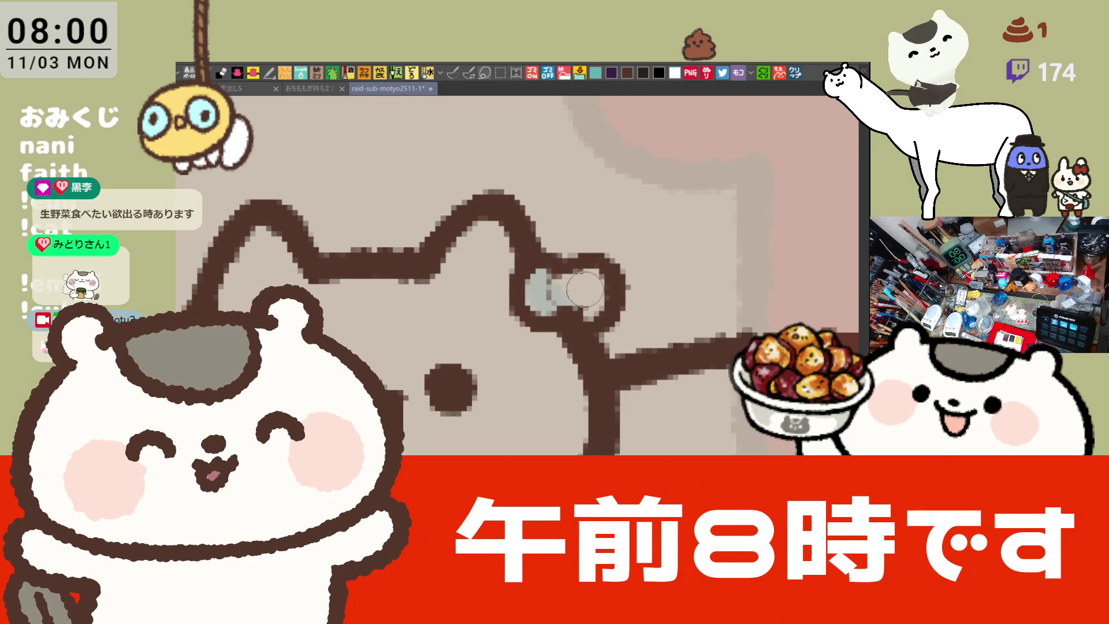
pyautogui.moveTo(554, 277); pyautogui.dragTo(565, 305)
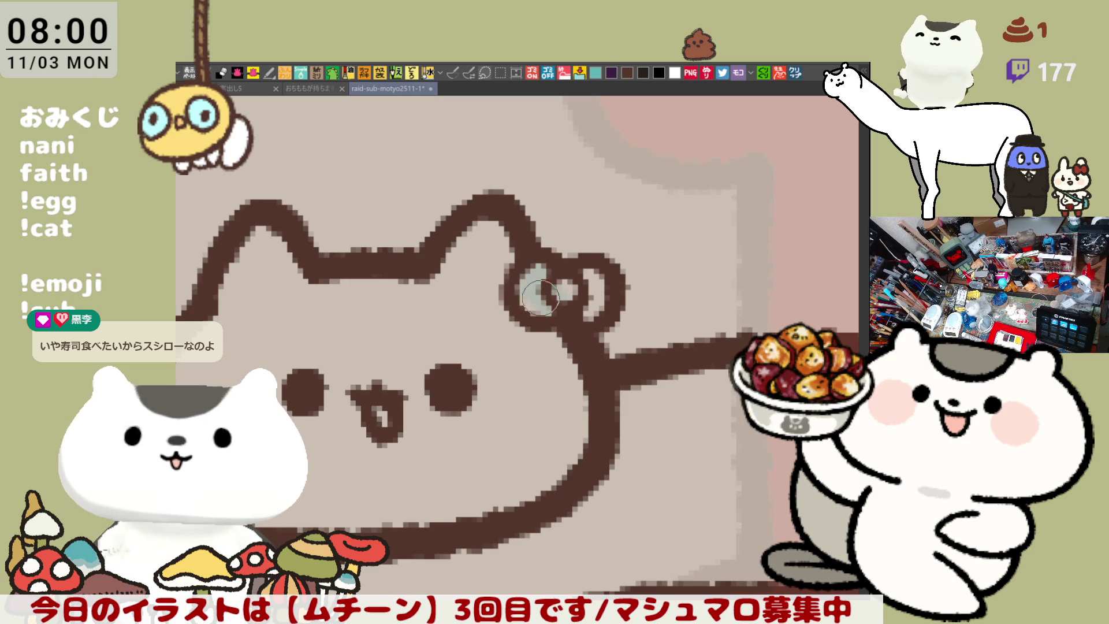
# Step: Draw the ear bow's brown left curl, redoing it until it fits, and darken the loop
pyautogui.moveTo(463, 323); pyautogui.dragTo(486, 319)
pyautogui.scroll(-2, 487, 318)
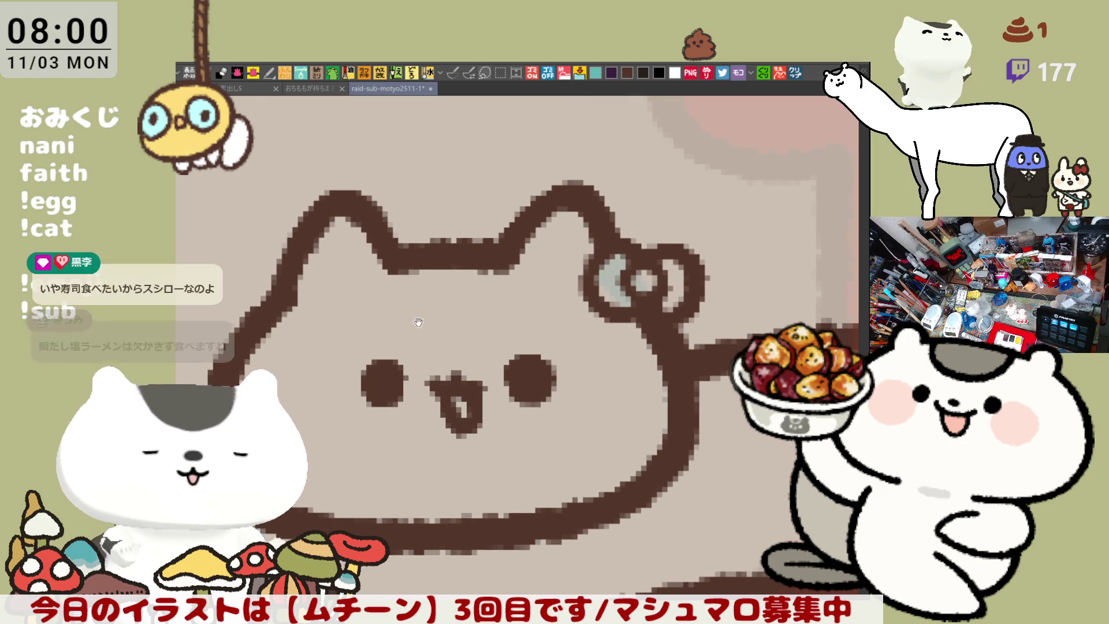
pyautogui.scroll(2, 527, 311)
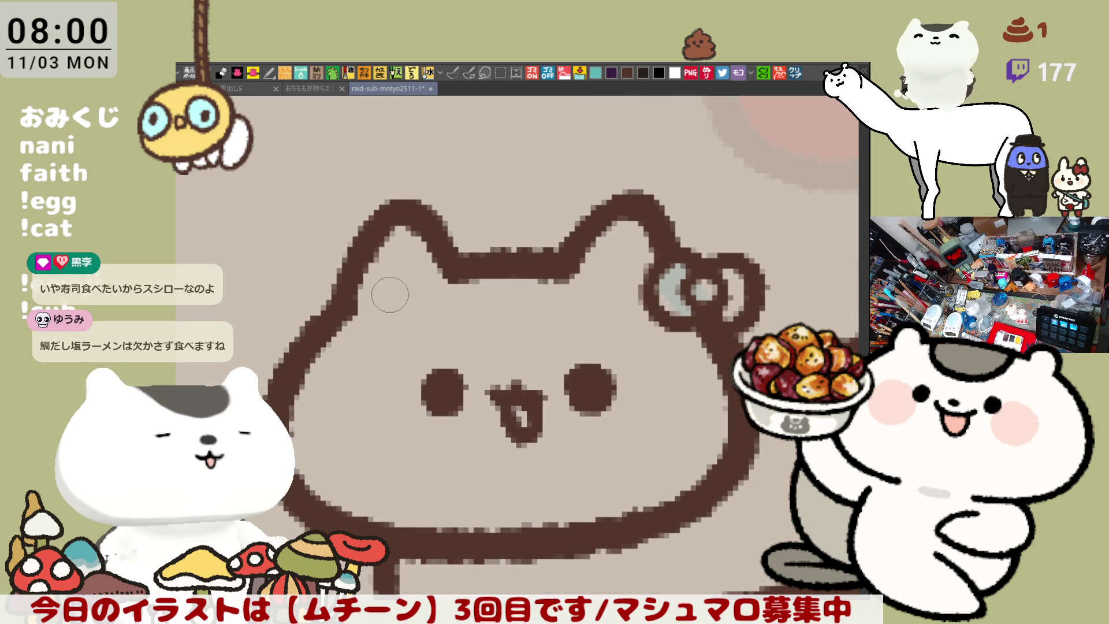
pyautogui.moveTo(283, 334); pyautogui.dragTo(296, 280)
pyautogui.hotkey('ctrl', 'z')
pyautogui.moveTo(282, 334)
pyautogui.mouseDown()
pyautogui.moveTo(295, 271)
pyautogui.moveTo(323, 291)
pyautogui.mouseUp()
pyautogui.hotkey('ctrl', 'z')
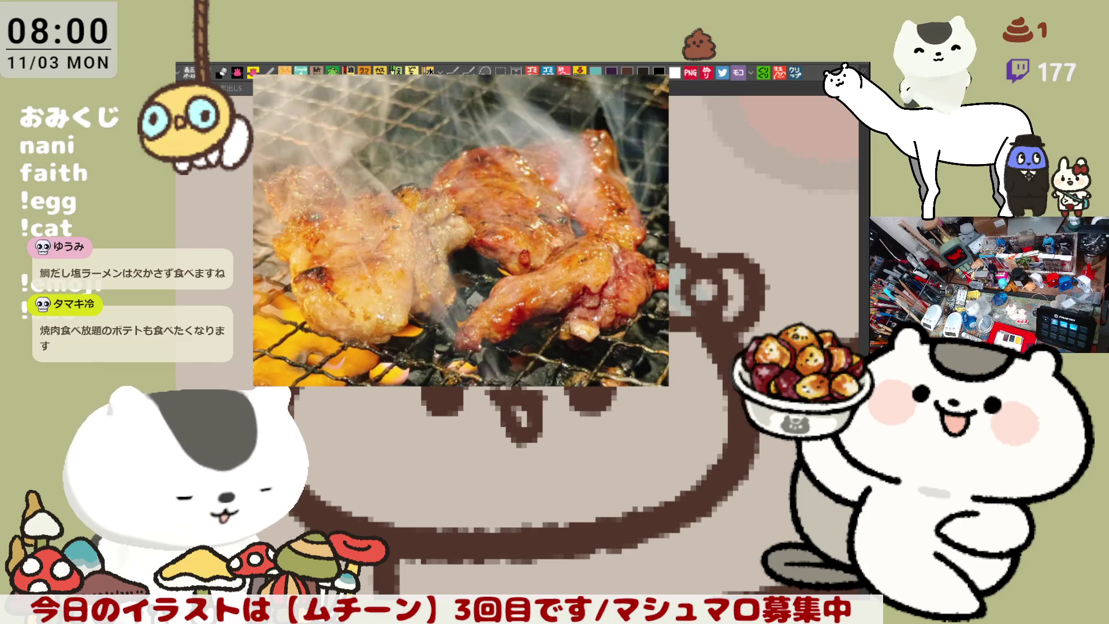
pyautogui.moveTo(318, 323)
pyautogui.mouseDown()
pyautogui.moveTo(312, 277)
pyautogui.moveTo(283, 288)
pyautogui.moveTo(325, 272)
pyautogui.moveTo(324, 260)
pyautogui.moveTo(375, 315)
pyautogui.mouseUp()
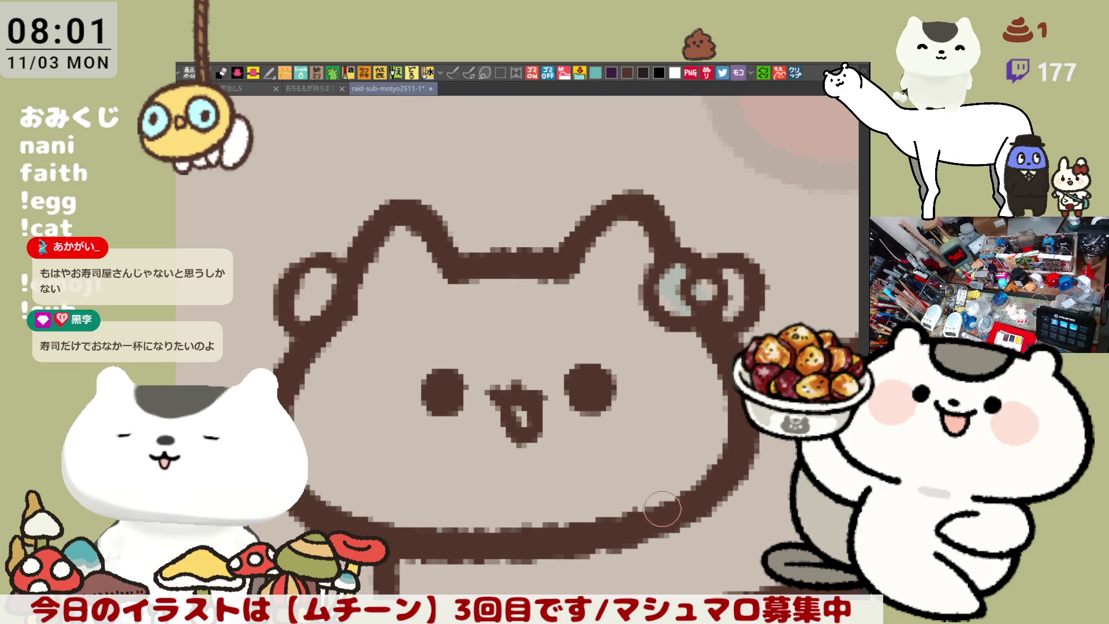
# Step: Paint a grey-blue bow tie under the cat's chin
pyautogui.moveTo(646, 539)
pyautogui.mouseDown()
pyautogui.moveTo(626, 397)
pyautogui.moveTo(577, 369)
pyautogui.moveTo(657, 533)
pyautogui.mouseUp()
pyautogui.moveTo(450, 462)
pyautogui.mouseDown()
pyautogui.moveTo(440, 466)
pyautogui.moveTo(505, 462)
pyautogui.moveTo(404, 456)
pyautogui.moveTo(420, 484)
pyautogui.moveTo(456, 440)
pyautogui.moveTo(496, 445)
pyautogui.moveTo(407, 462)
pyautogui.moveTo(466, 436)
pyautogui.moveTo(508, 462)
pyautogui.moveTo(468, 442)
pyautogui.moveTo(452, 459)
pyautogui.moveTo(497, 430)
pyautogui.moveTo(462, 494)
pyautogui.moveTo(433, 471)
pyautogui.moveTo(402, 476)
pyautogui.moveTo(461, 519)
pyautogui.moveTo(507, 491)
pyautogui.moveTo(420, 485)
pyautogui.mouseUp()
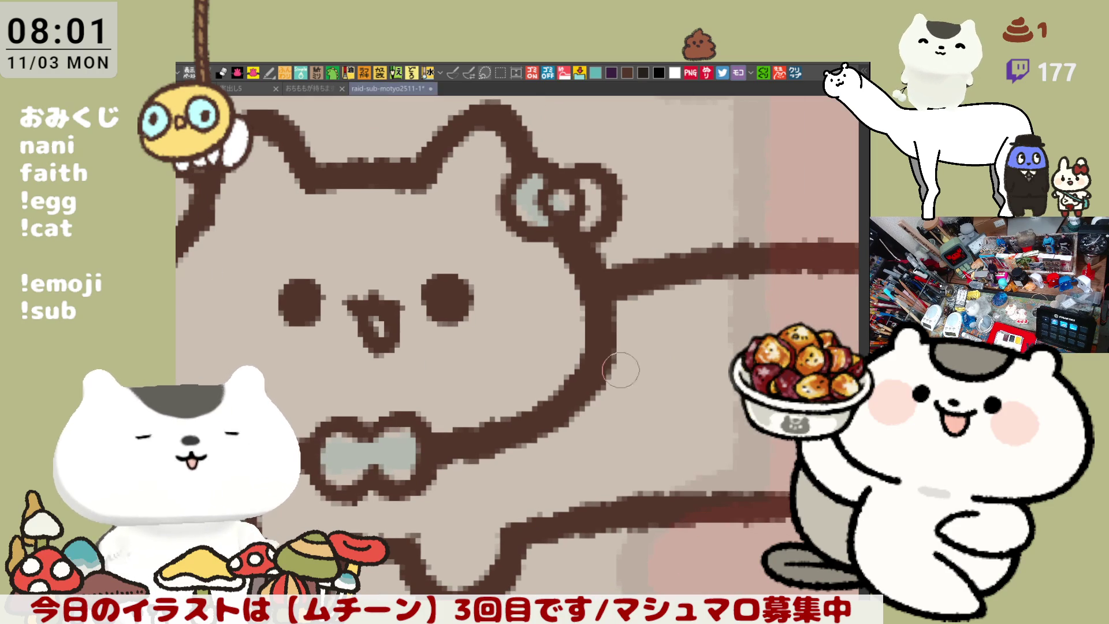
pyautogui.moveTo(295, 337); pyautogui.dragTo(147, 351)
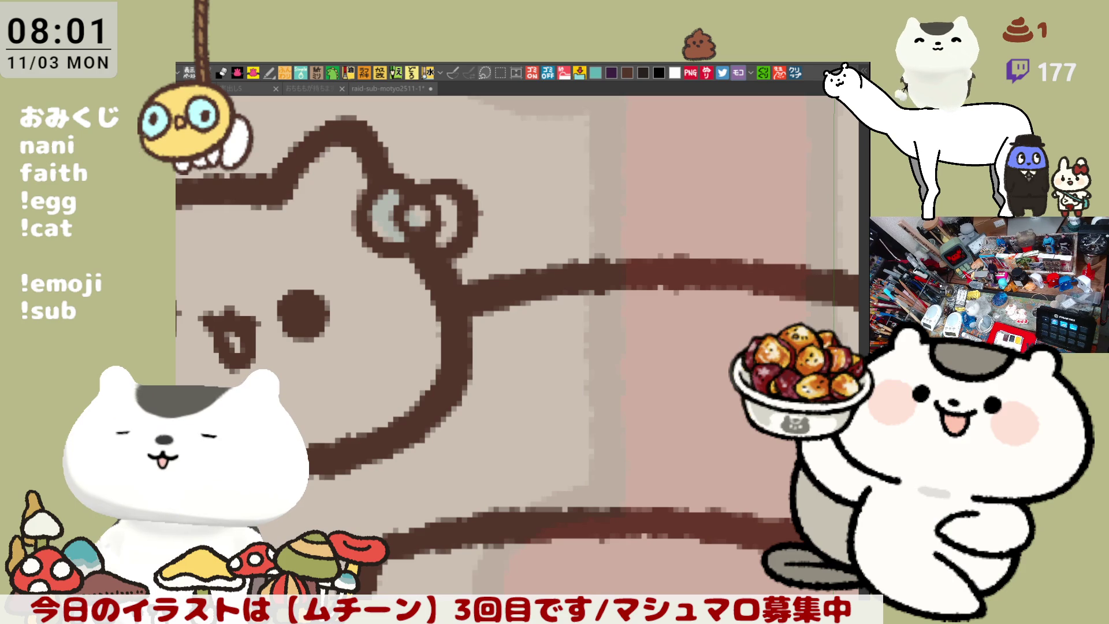
pyautogui.moveTo(708, 344); pyautogui.dragTo(541, 333)
pyautogui.scroll(-3, 595, 440)
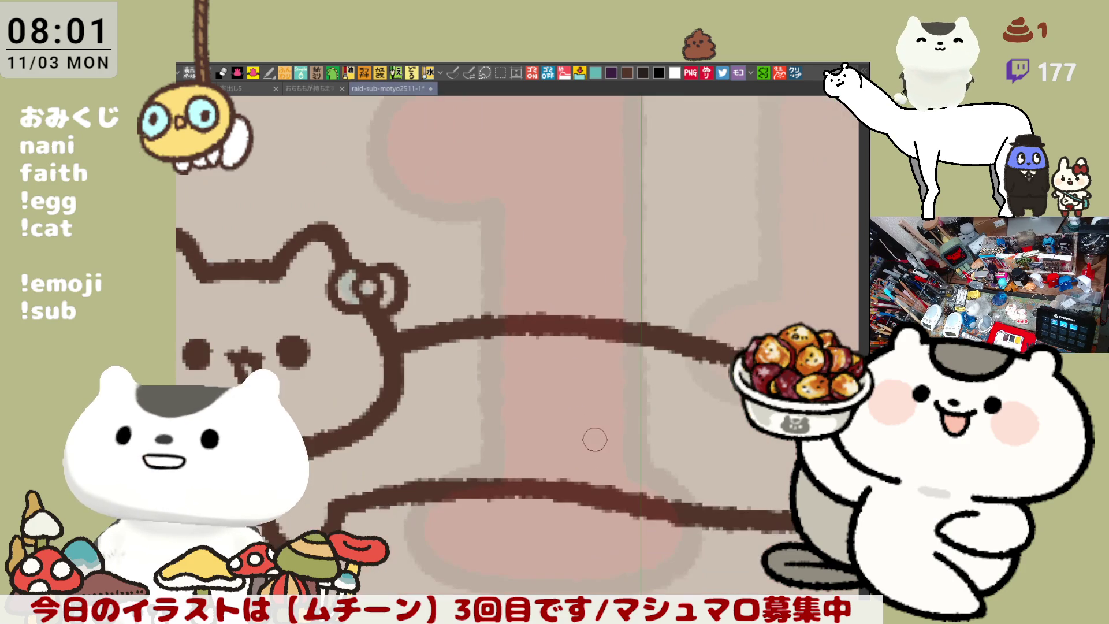
pyautogui.scroll(3, 594, 440)
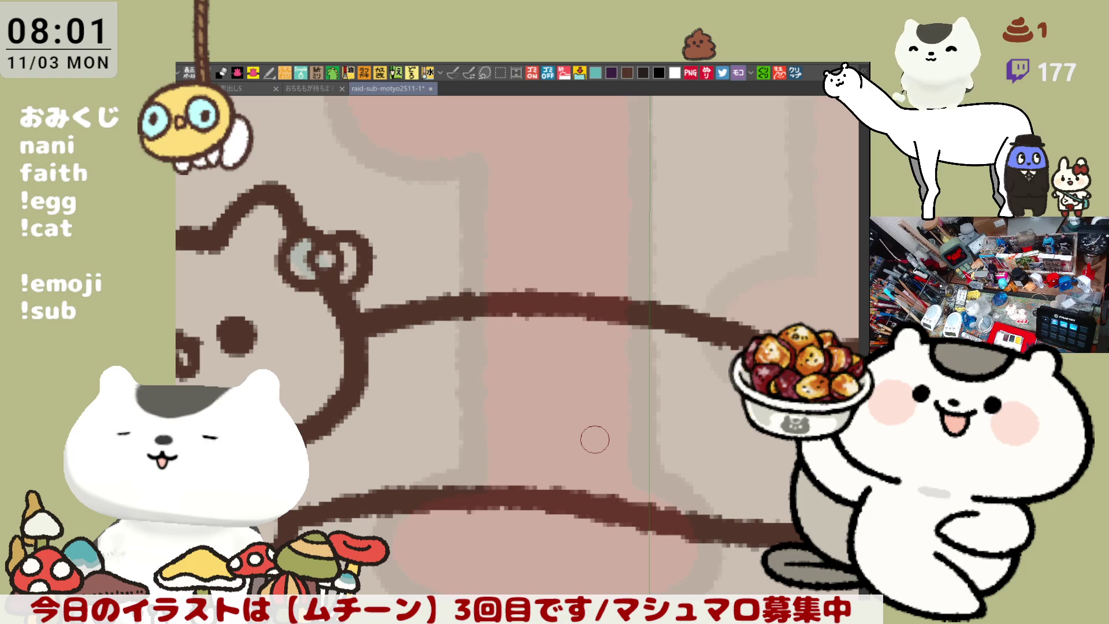
pyautogui.scroll(-3, 594, 439)
pyautogui.scroll(4, 595, 439)
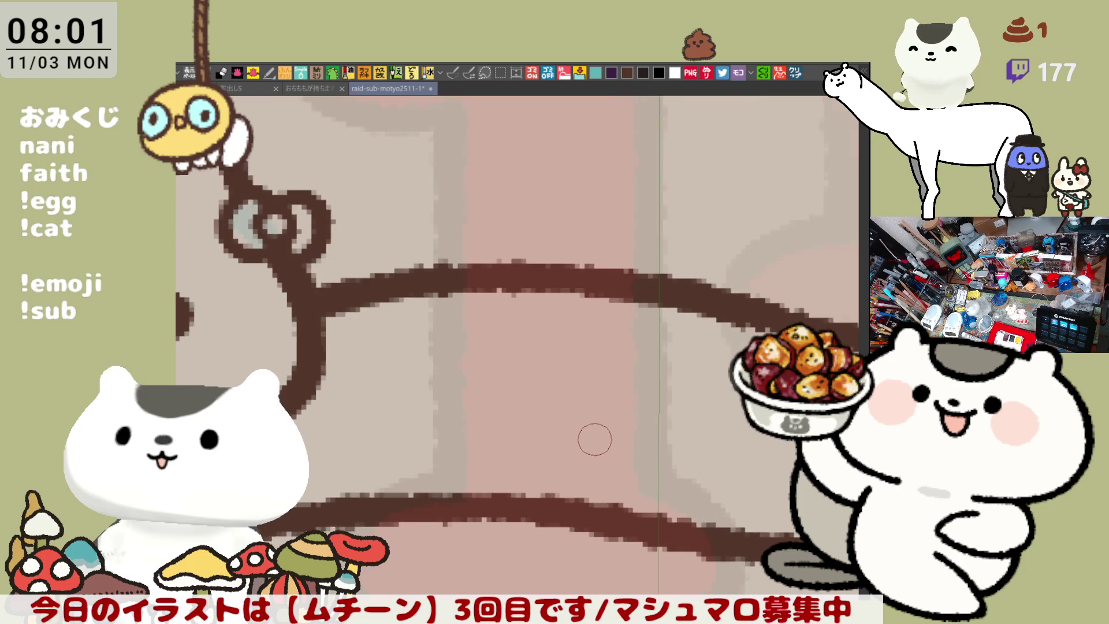
pyautogui.scroll(-3, 595, 440)
pyautogui.scroll(3, 556, 342)
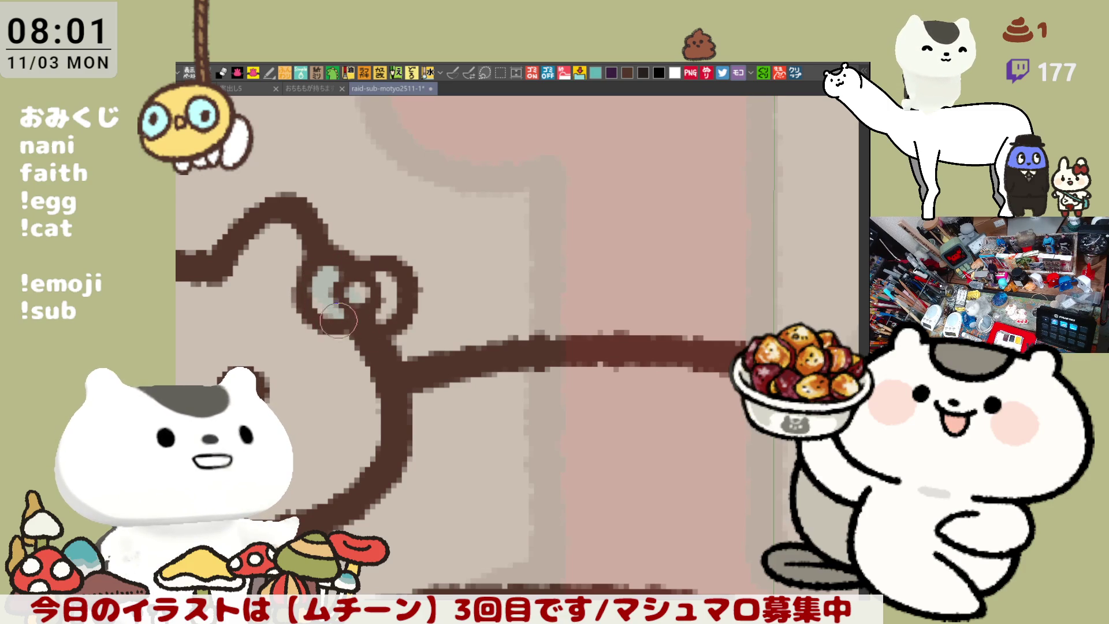
pyautogui.scroll(-3, 403, 306)
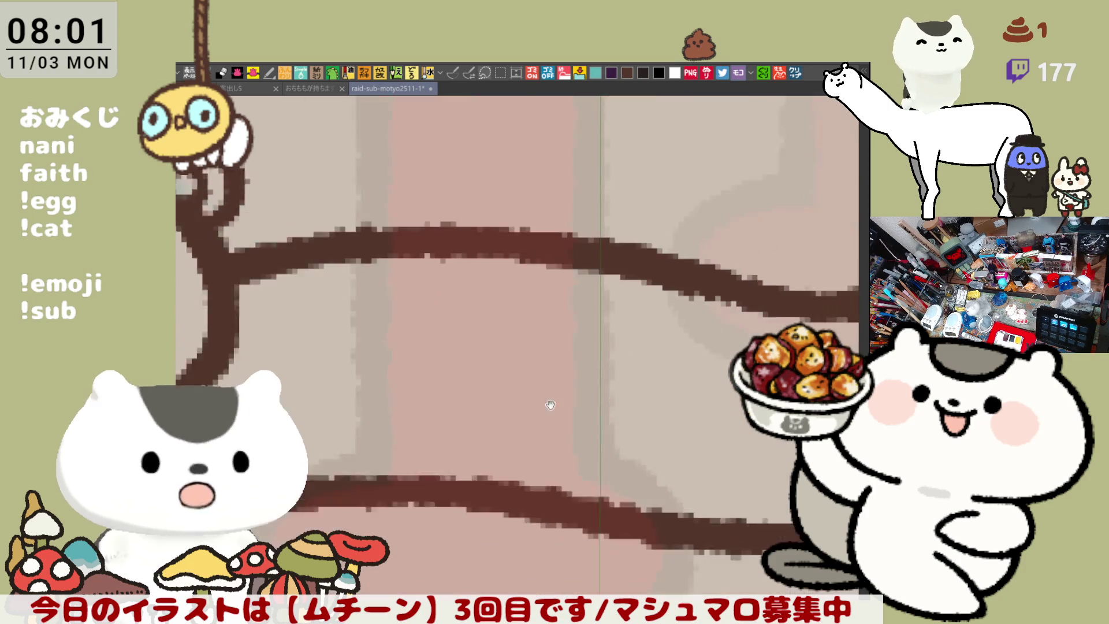
pyautogui.scroll(3, 618, 268)
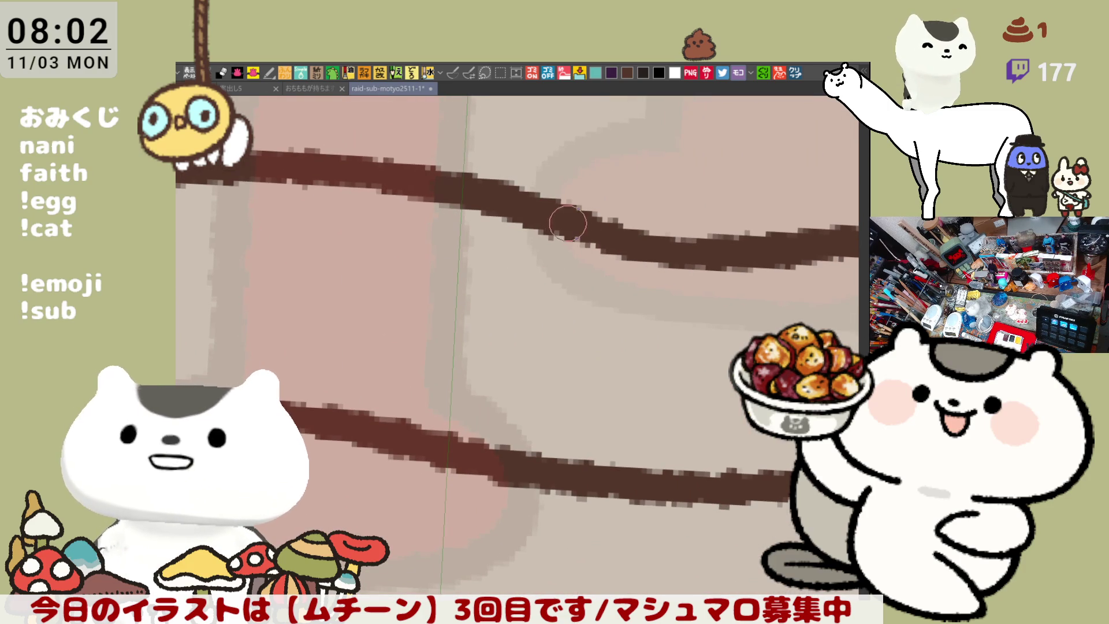
pyautogui.press('-')
# Step: Draw the divider's upper hook below the body's top outline, retrying it several times
pyautogui.moveTo(600, 232); pyautogui.dragTo(587, 282)
pyautogui.hotkey('ctrl', 'z')
pyautogui.moveTo(602, 236)
pyautogui.mouseDown()
pyautogui.moveTo(585, 269)
pyautogui.moveTo(606, 260)
pyautogui.moveTo(576, 289)
pyautogui.mouseUp()
pyautogui.hotkey('ctrl', 'z')
pyautogui.hotkey('ctrl', 'z')
pyautogui.moveTo(606, 243); pyautogui.dragTo(581, 285)
pyautogui.hotkey('ctrl', 'z')
pyautogui.moveTo(621, 249); pyautogui.dragTo(589, 289)
pyautogui.hotkey('ctrl', 'z')
pyautogui.moveTo(606, 231); pyautogui.dragTo(589, 292)
# Step: Extend the jagged zigzag down toward the lower outline and save the sheet
pyautogui.hotkey('ctrl', 'z')
pyautogui.moveTo(607, 248); pyautogui.dragTo(589, 334)
pyautogui.hotkey('ctrl', 'z')
pyautogui.moveTo(587, 292); pyautogui.dragTo(584, 416)
pyautogui.hotkey('ctrl', 'z')
pyautogui.hotkey('ctrl', 'z')
pyautogui.moveTo(592, 335)
pyautogui.mouseDown()
pyautogui.moveTo(614, 371)
pyautogui.moveTo(603, 419)
pyautogui.moveTo(618, 456)
pyautogui.mouseUp()
pyautogui.hotkey('ctrl', 'z')
pyautogui.moveTo(597, 398); pyautogui.dragTo(612, 454)
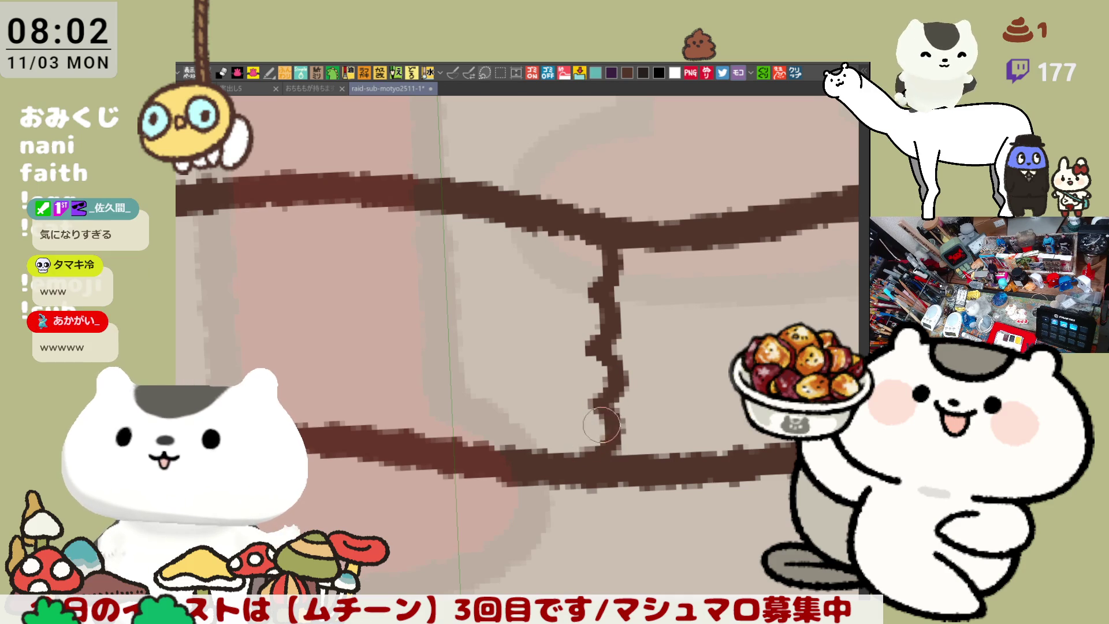
pyautogui.hotkey('ctrl', 's')
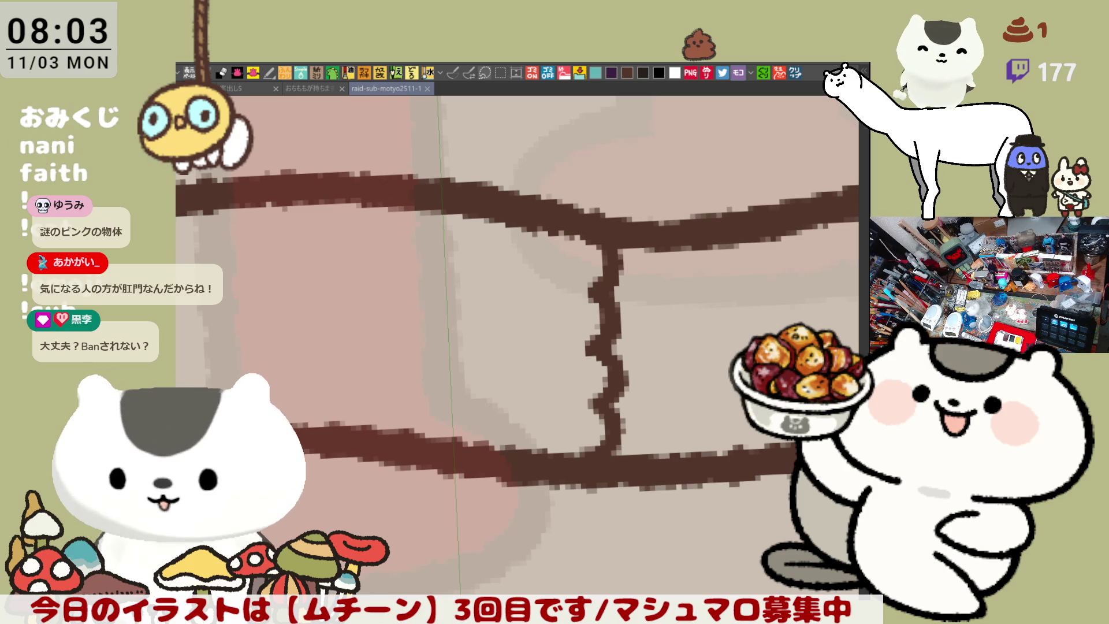
# Step: Open the copied collar reference as a new canvas and zoom in on it
pyautogui.click(795, 72)
pyautogui.scroll(4, 466, 493)
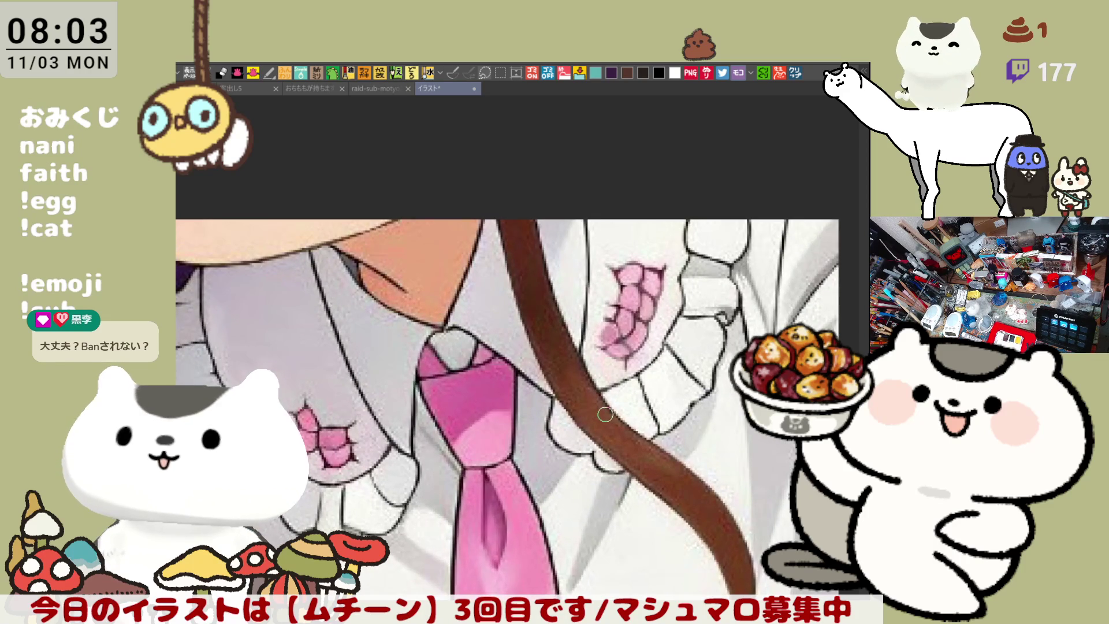
pyautogui.scroll(1, 605, 414)
pyautogui.scroll(1, 647, 350)
pyautogui.scroll(1, 581, 358)
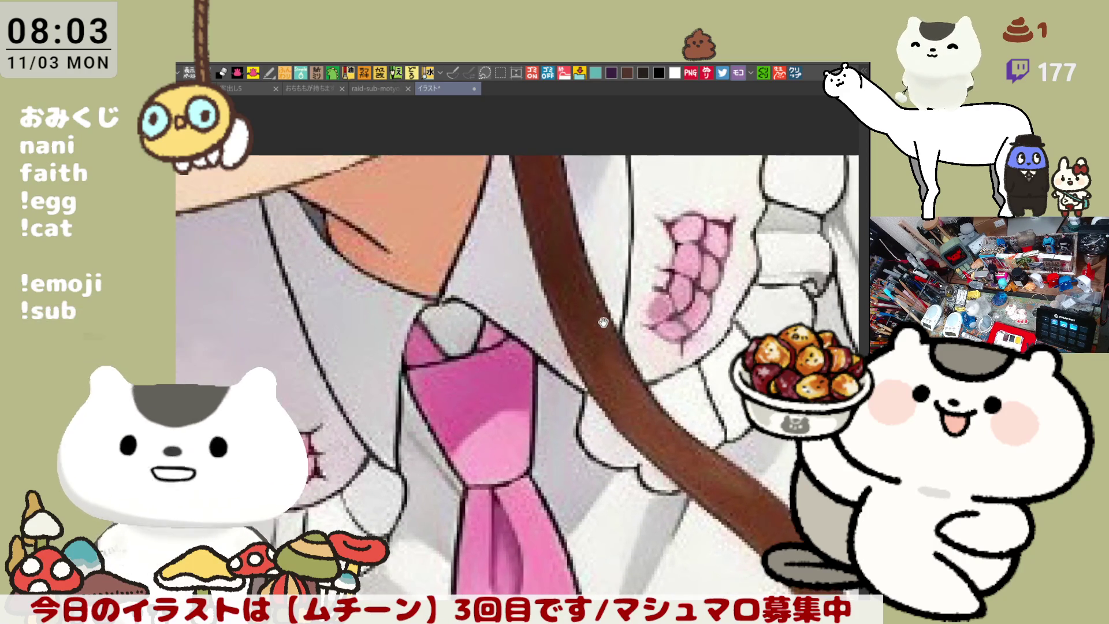
pyautogui.scroll(1, 406, 494)
pyautogui.scroll(4, 629, 316)
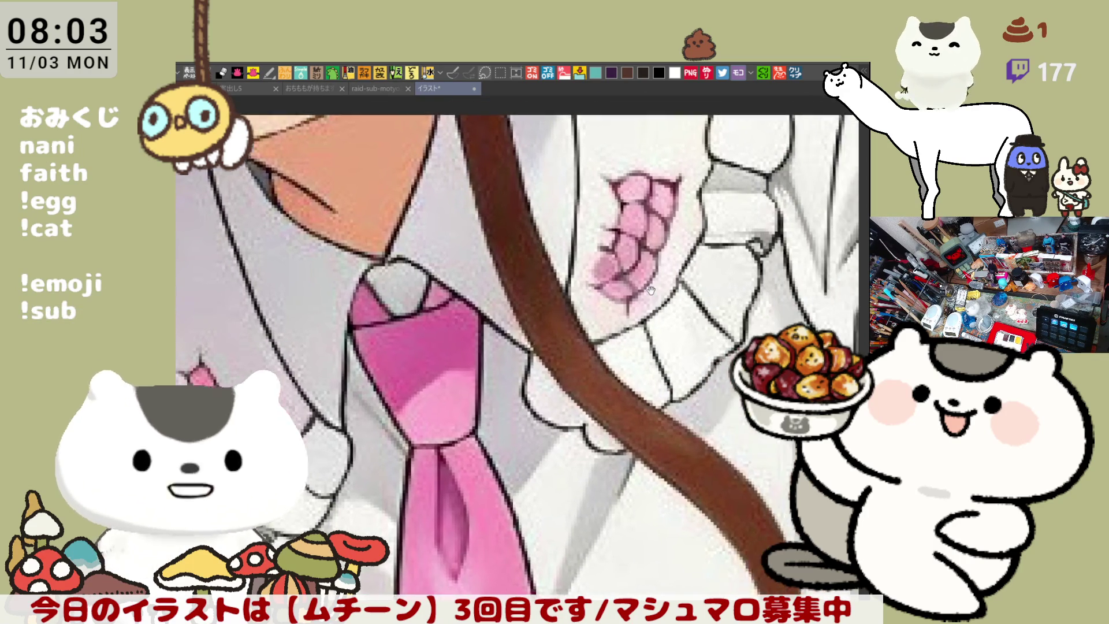
pyautogui.scroll(3, 601, 318)
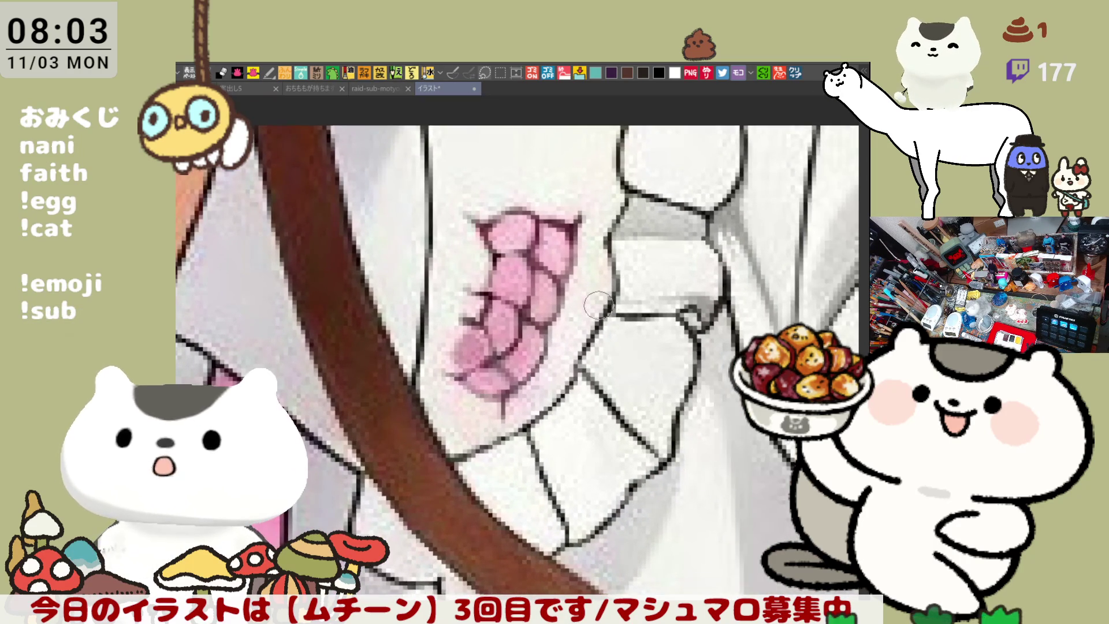
# Step: View both collar patterns and the tie, then close the reference document
pyautogui.scroll(-1, 598, 305)
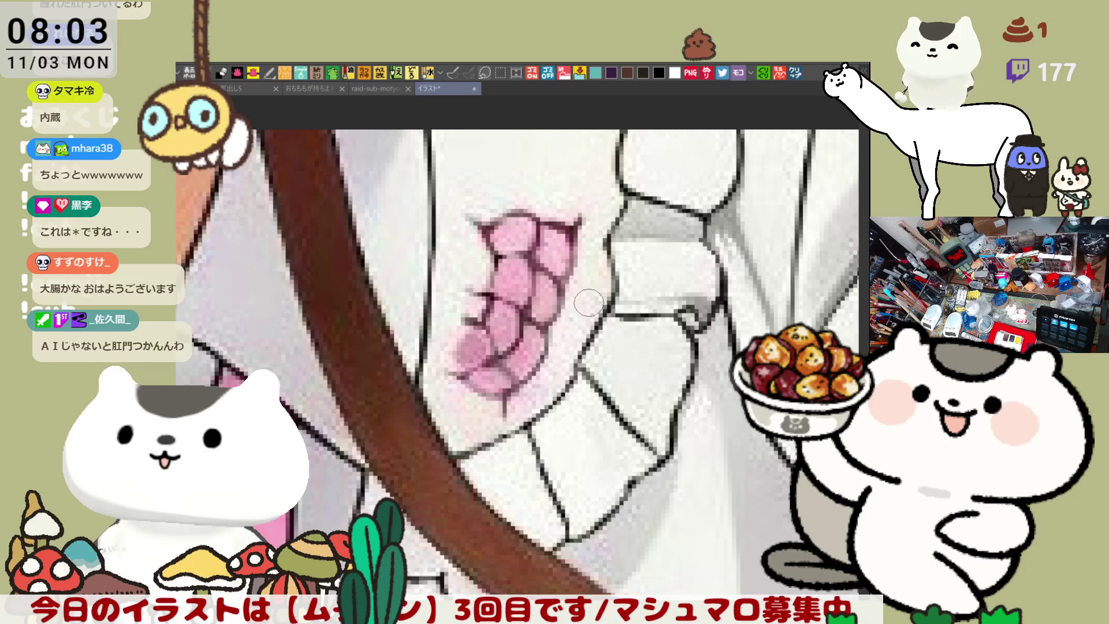
pyautogui.scroll(-4, 588, 302)
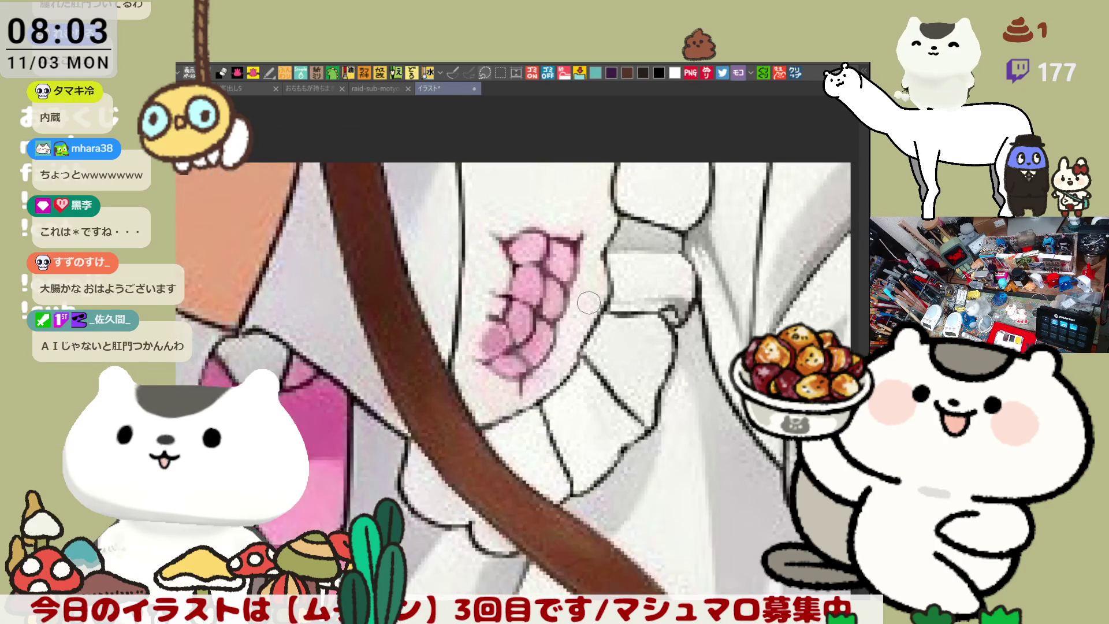
pyautogui.moveTo(549, 367); pyautogui.dragTo(664, 295)
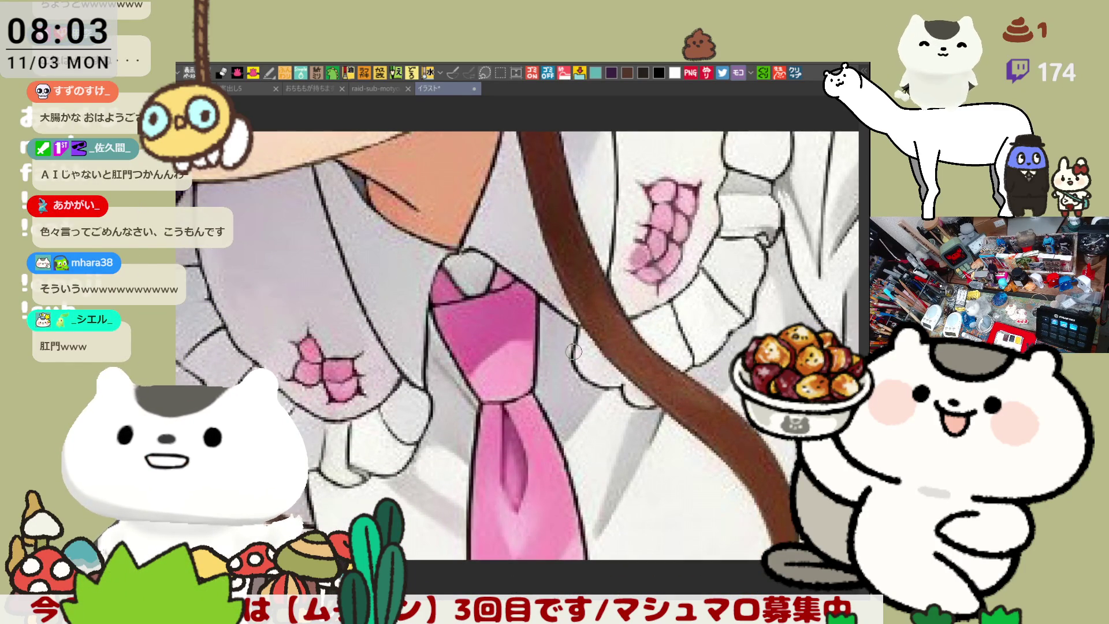
pyautogui.scroll(2, 572, 351)
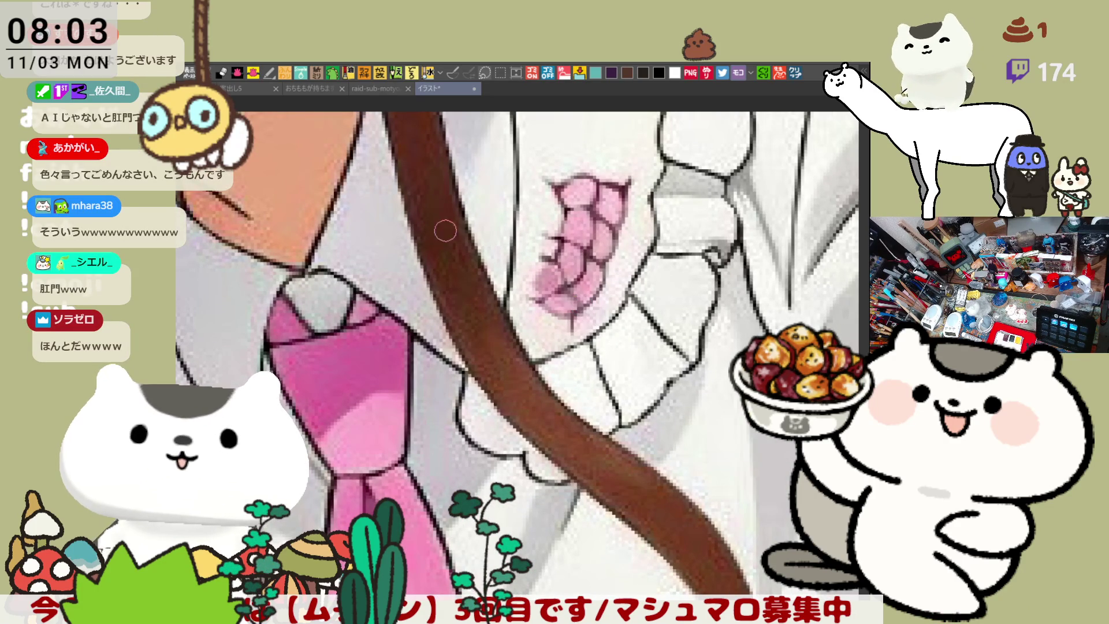
pyautogui.click(475, 88)
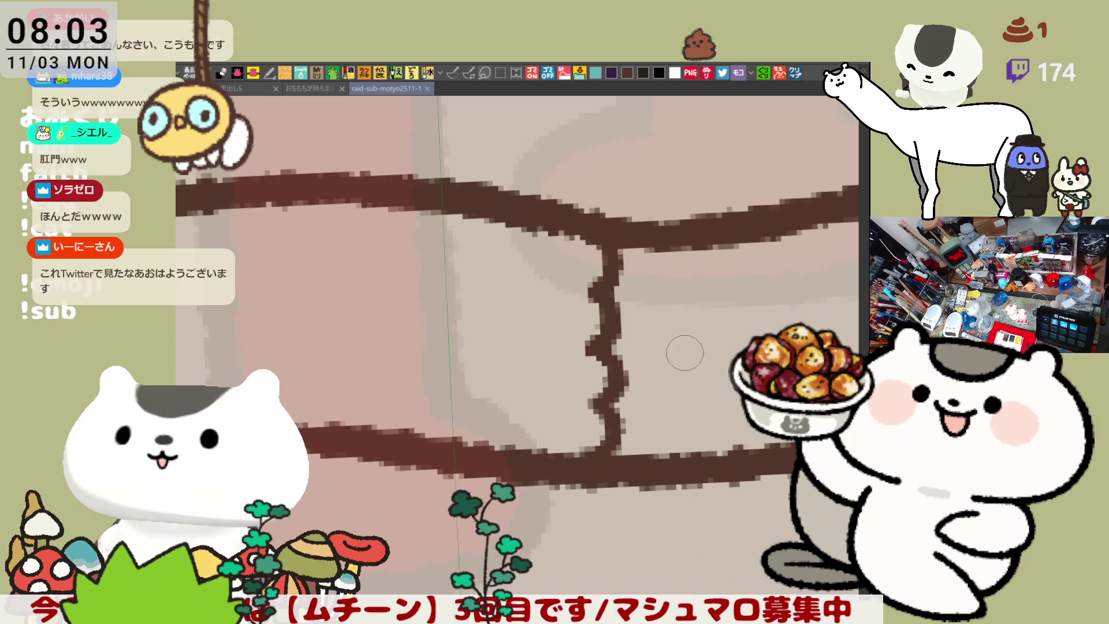
# Step: Draw a hooked brown line down from the upper outline, undoing and retrying it
pyautogui.moveTo(528, 231); pyautogui.dragTo(513, 276)
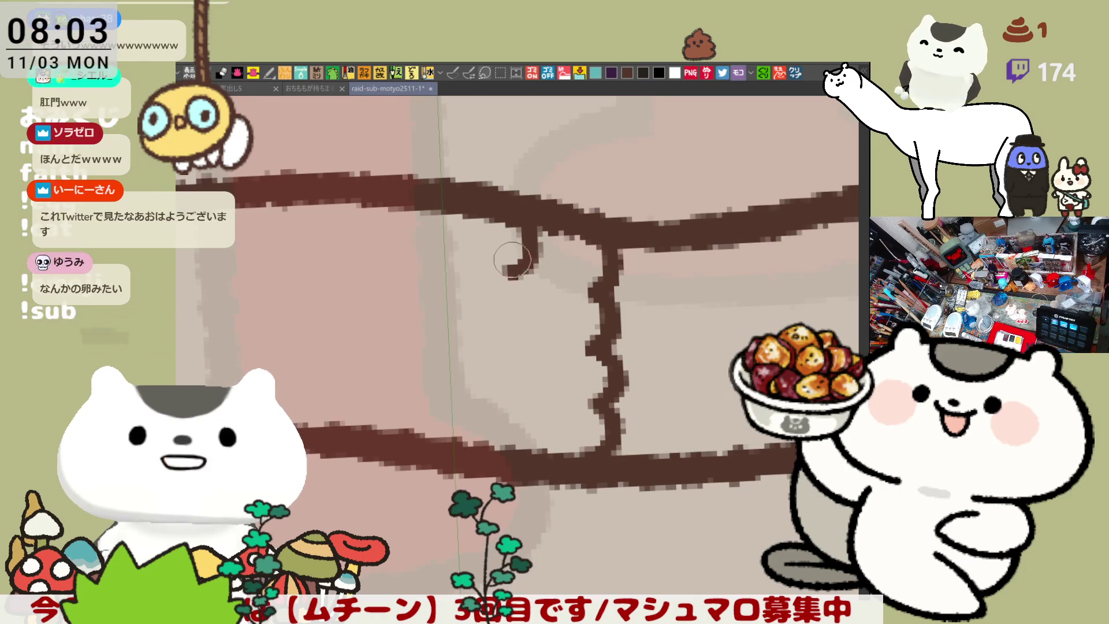
pyautogui.hotkey('ctrl', 'z')
pyautogui.moveTo(528, 230); pyautogui.dragTo(512, 276)
pyautogui.hotkey('ctrl', 'z')
pyautogui.moveTo(539, 238)
pyautogui.mouseDown()
pyautogui.moveTo(511, 284)
pyautogui.moveTo(520, 346)
pyautogui.mouseUp()
pyautogui.hotkey('ctrl', 'z')
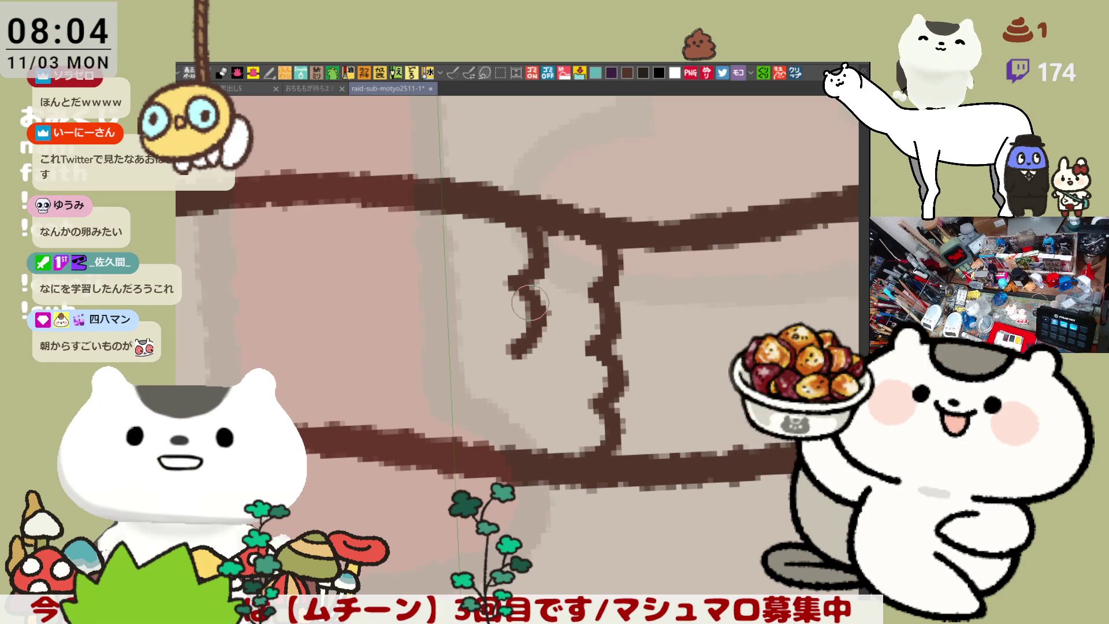
pyautogui.hotkey('ctrl', 'z')
pyautogui.hotkey('ctrl', 'z')
pyautogui.moveTo(502, 207); pyautogui.dragTo(497, 297)
# Step: Lengthen the hooked line into a longer wavy curve down the cat's body
pyautogui.hotkey('ctrl', 'z')
pyautogui.moveTo(505, 202); pyautogui.dragTo(488, 304)
pyautogui.hotkey('ctrl', 'z')
pyautogui.moveTo(507, 220)
pyautogui.mouseDown()
pyautogui.moveTo(502, 289)
pyautogui.moveTo(523, 312)
pyautogui.moveTo(488, 358)
pyautogui.mouseUp()
pyautogui.hotkey('ctrl', 'z')
pyautogui.moveTo(527, 276)
pyautogui.mouseDown()
pyautogui.moveTo(534, 315)
pyautogui.moveTo(512, 351)
pyautogui.mouseUp()
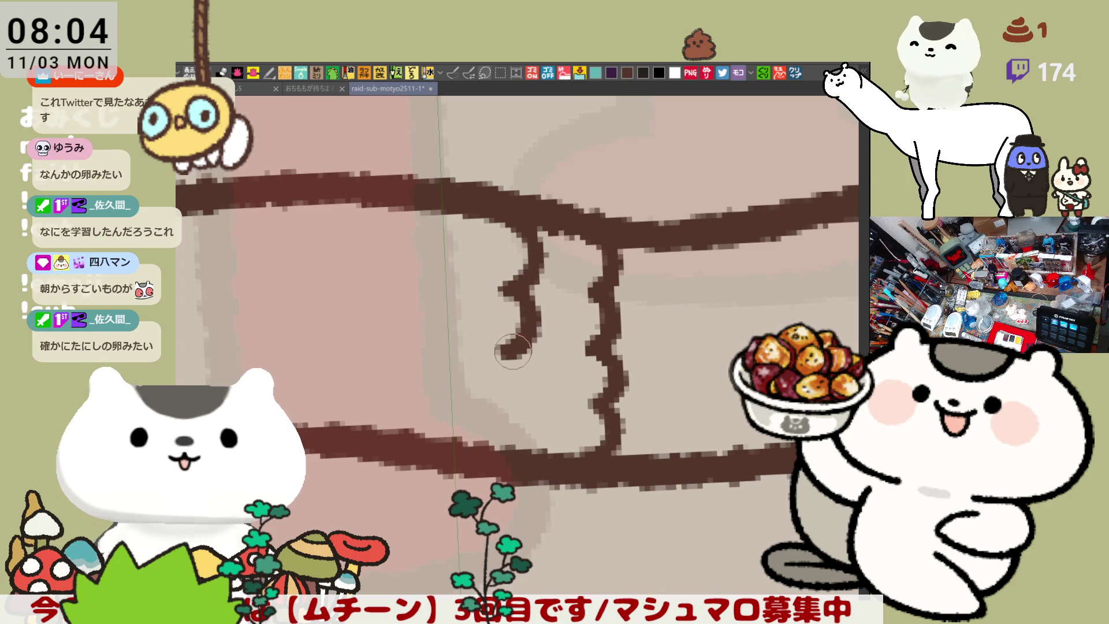
pyautogui.hotkey('ctrl', 'z')
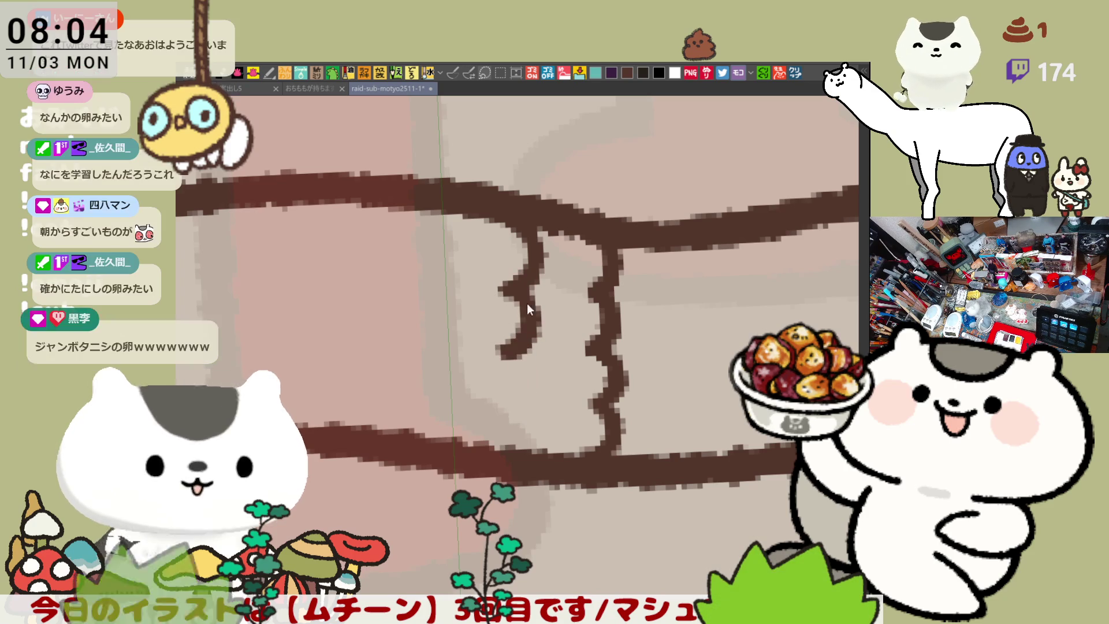
pyautogui.hotkey('ctrl', 'z')
pyautogui.moveTo(539, 228); pyautogui.dragTo(508, 314)
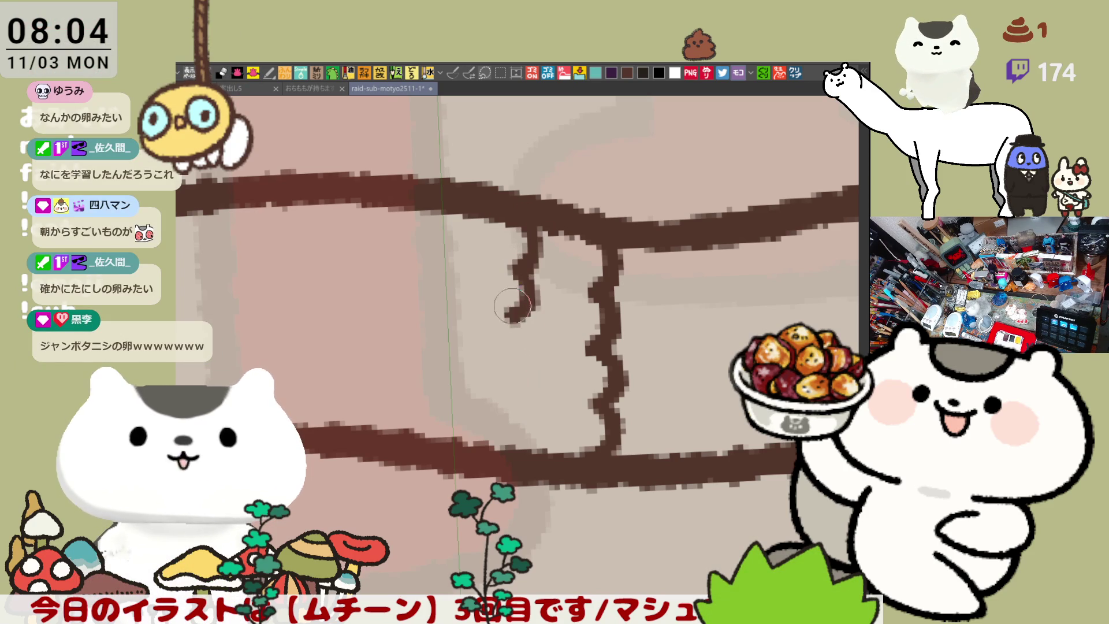
pyautogui.hotkey('ctrl', 'z')
pyautogui.moveTo(528, 273); pyautogui.dragTo(505, 372)
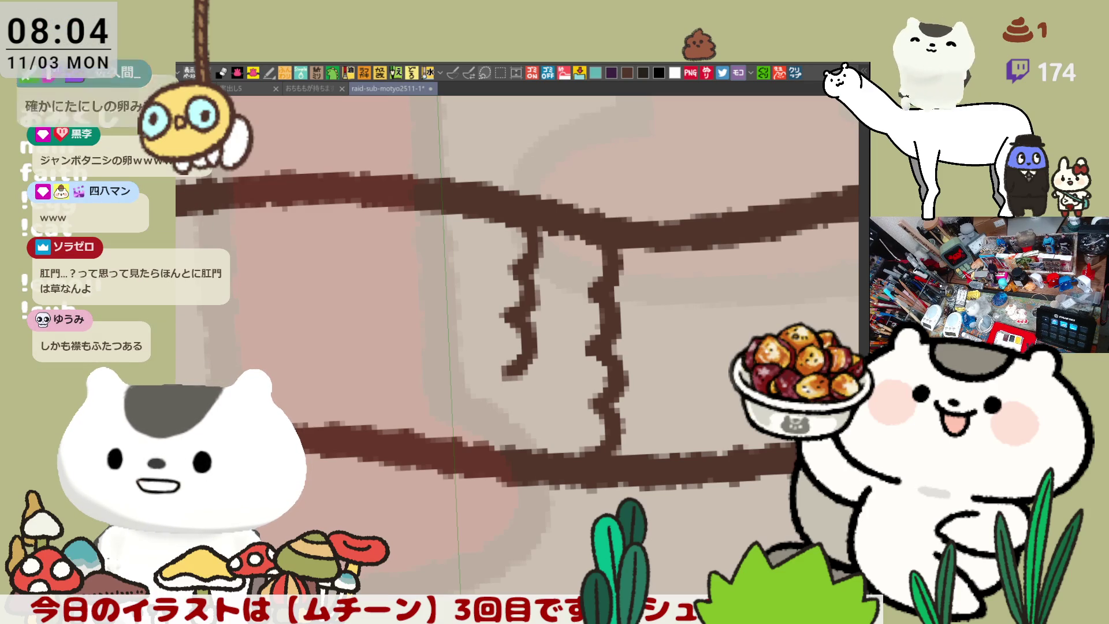
# Step: Redo the left wavy line from the upper outline, retrying its hooked start
pyautogui.hotkey('ctrl', 'z')
pyautogui.hotkey('ctrl', 'z')
pyautogui.hotkey('ctrl', 'z')
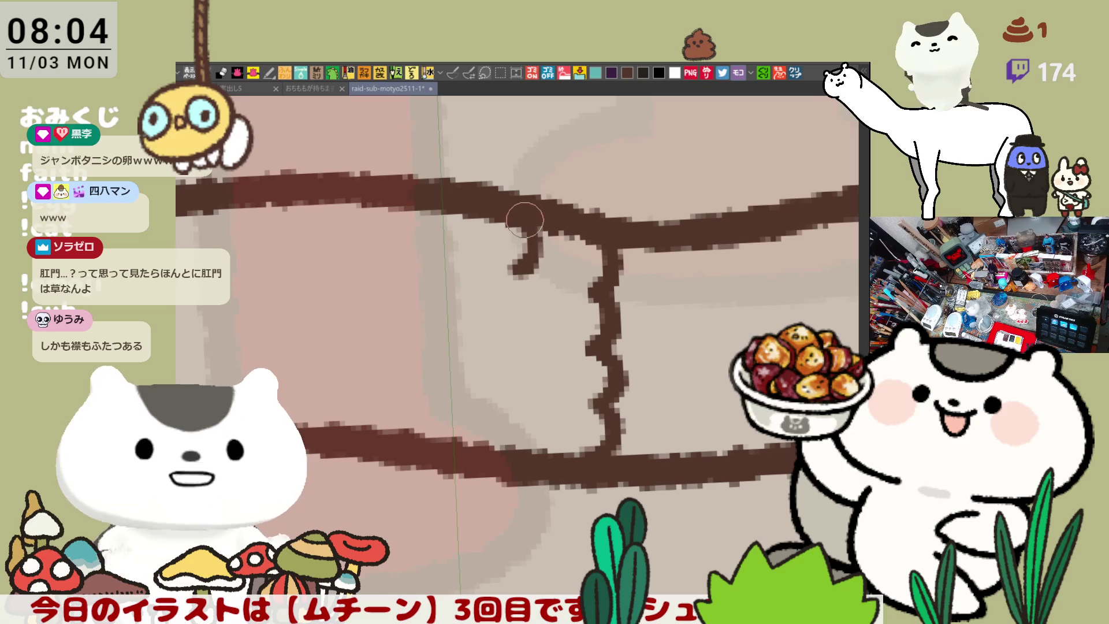
pyautogui.moveTo(554, 234); pyautogui.dragTo(523, 281)
pyautogui.hotkey('ctrl', 'z')
pyautogui.moveTo(554, 234); pyautogui.dragTo(524, 289)
pyautogui.hotkey('ctrl', 'z')
pyautogui.moveTo(534, 231)
pyautogui.mouseDown()
pyautogui.moveTo(509, 283)
pyautogui.moveTo(525, 324)
pyautogui.moveTo(526, 381)
pyautogui.mouseUp()
pyautogui.hotkey('ctrl', 'z')
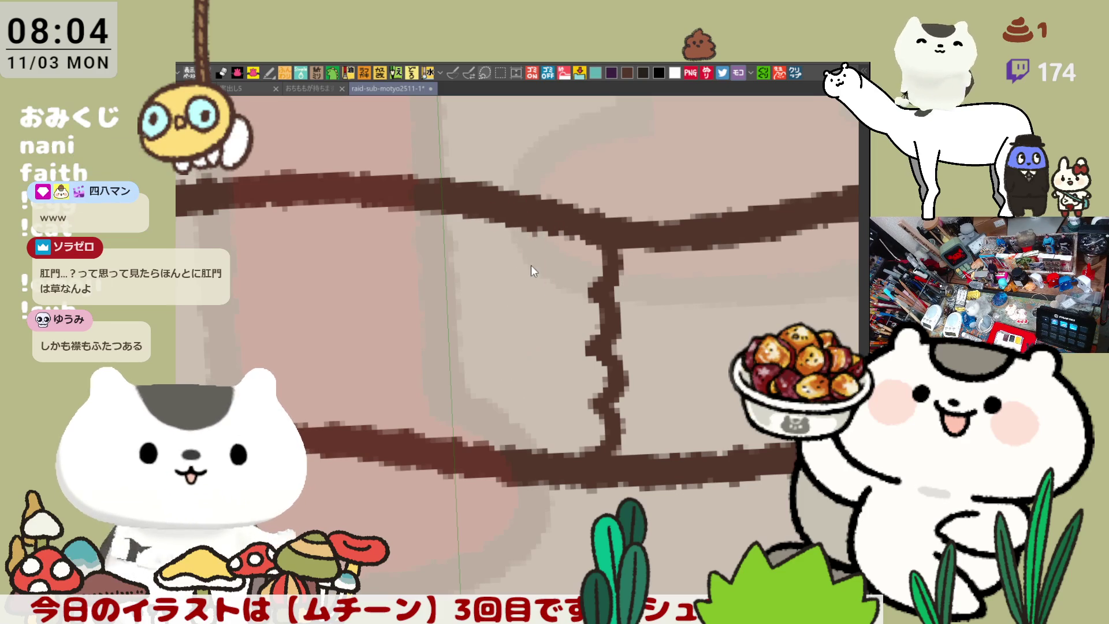
pyautogui.moveTo(534, 230); pyautogui.dragTo(525, 424)
# Step: Carry the wavy line down to the lower outline and rework the right line's end
pyautogui.hotkey('ctrl', 'z')
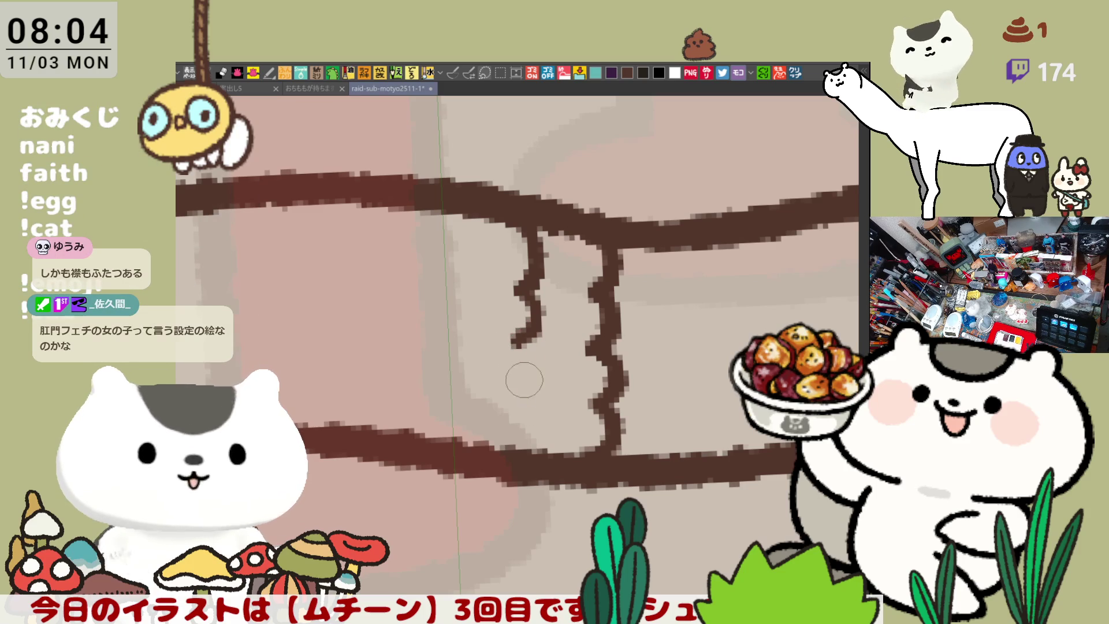
pyautogui.moveTo(514, 347); pyautogui.dragTo(519, 398)
pyautogui.hotkey('ctrl', 'z')
pyautogui.moveTo(525, 323)
pyautogui.mouseDown()
pyautogui.moveTo(518, 392)
pyautogui.moveTo(495, 447)
pyautogui.mouseUp()
pyautogui.hotkey('ctrl', 'z')
pyautogui.moveTo(525, 381); pyautogui.dragTo(510, 456)
pyautogui.moveTo(613, 397); pyautogui.dragTo(609, 426)
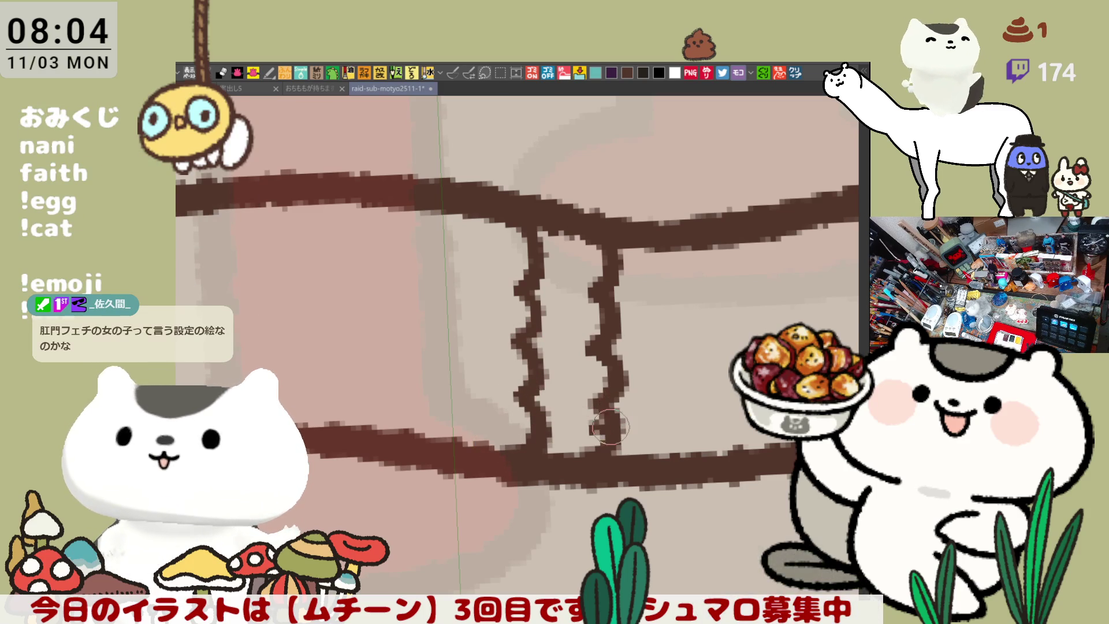
pyautogui.hotkey('ctrl', 'z')
# Step: Add a short brown hooked curl below the next horizontal outline
pyautogui.moveTo(618, 372)
pyautogui.mouseDown()
pyautogui.moveTo(532, 359)
pyautogui.moveTo(529, 330)
pyautogui.moveTo(562, 292)
pyautogui.moveTo(594, 312)
pyautogui.moveTo(592, 364)
pyautogui.mouseUp()
pyautogui.hotkey('ctrl', 'z')
pyautogui.hotkey('ctrl', 'z')
pyautogui.moveTo(595, 272); pyautogui.dragTo(590, 361)
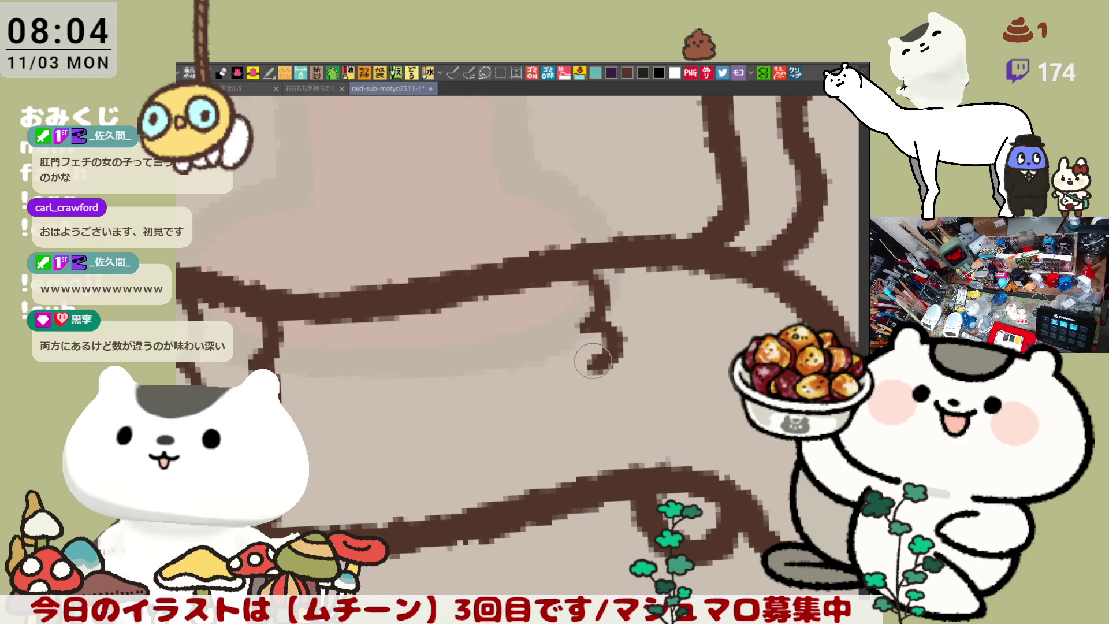
pyautogui.hotkey('ctrl', 'z')
pyautogui.hotkey('ctrl', 'z')
pyautogui.moveTo(603, 271); pyautogui.dragTo(593, 313)
pyautogui.hotkey('ctrl', 'z')
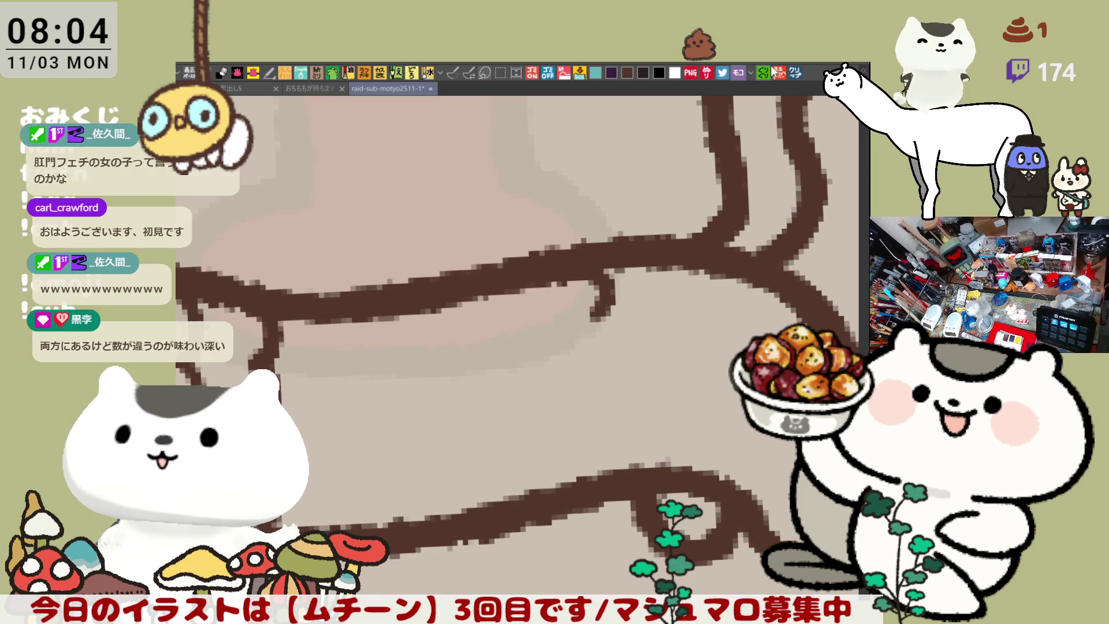
# Step: Open the clipboard collar image as a document, inspect the tie, then return with Ctrl+Tab
pyautogui.click(796, 72)
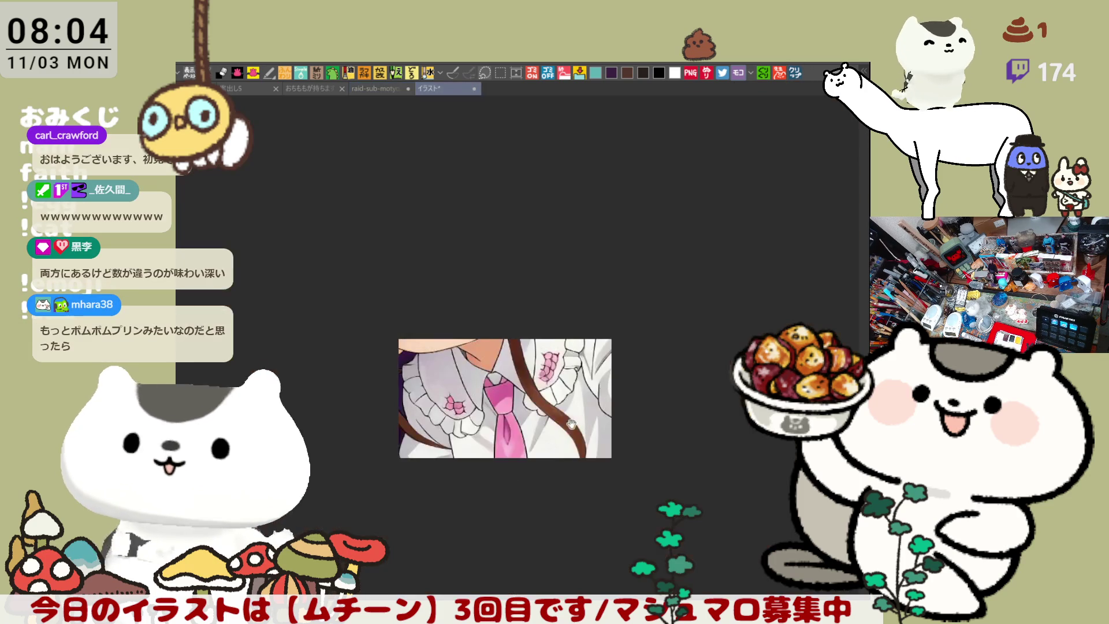
pyautogui.scroll(3, 530, 497)
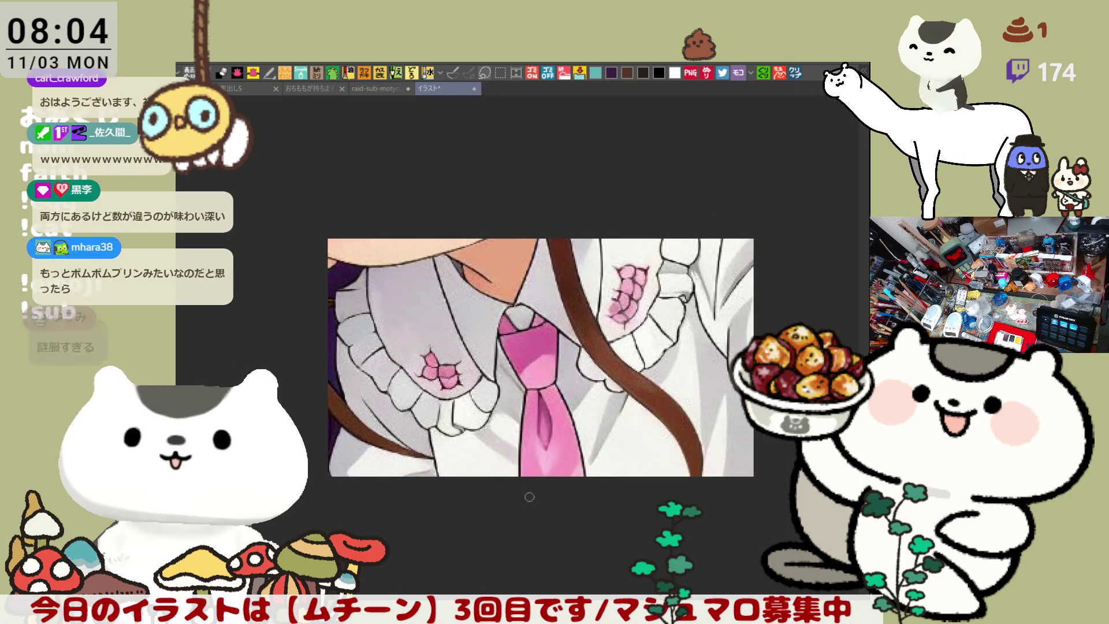
pyautogui.scroll(-1, 541, 304)
pyautogui.scroll(4, 483, 330)
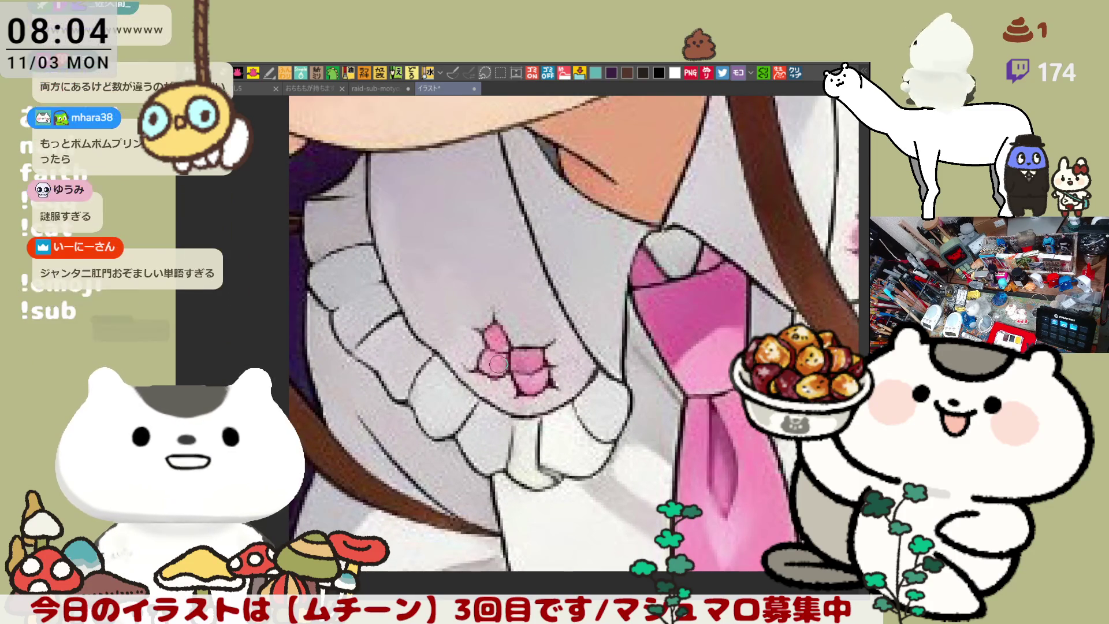
pyautogui.moveTo(711, 355)
pyautogui.mouseDown()
pyautogui.moveTo(593, 315)
pyautogui.moveTo(530, 396)
pyautogui.mouseUp()
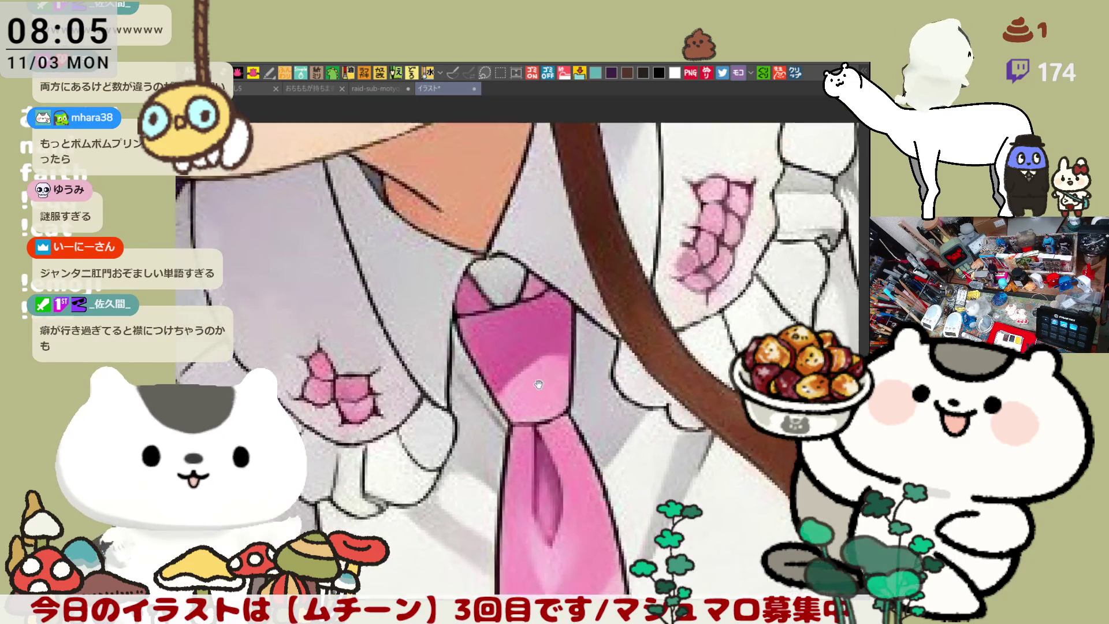
pyautogui.scroll(-1, 530, 397)
pyautogui.scroll(1, 527, 261)
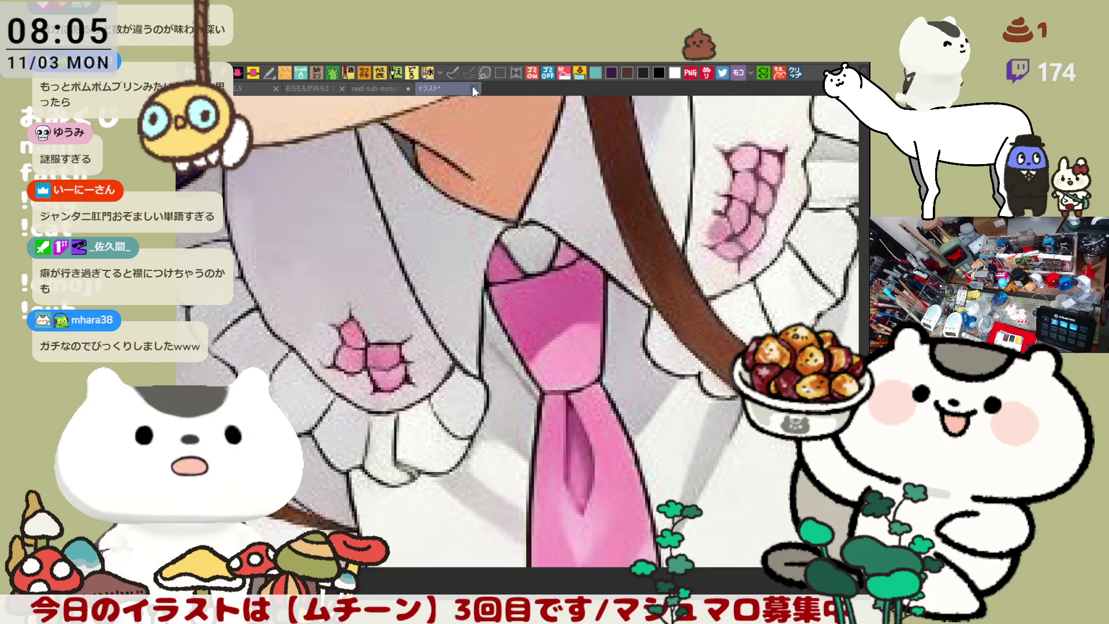
pyautogui.hotkey('ctrl', 'Tab')
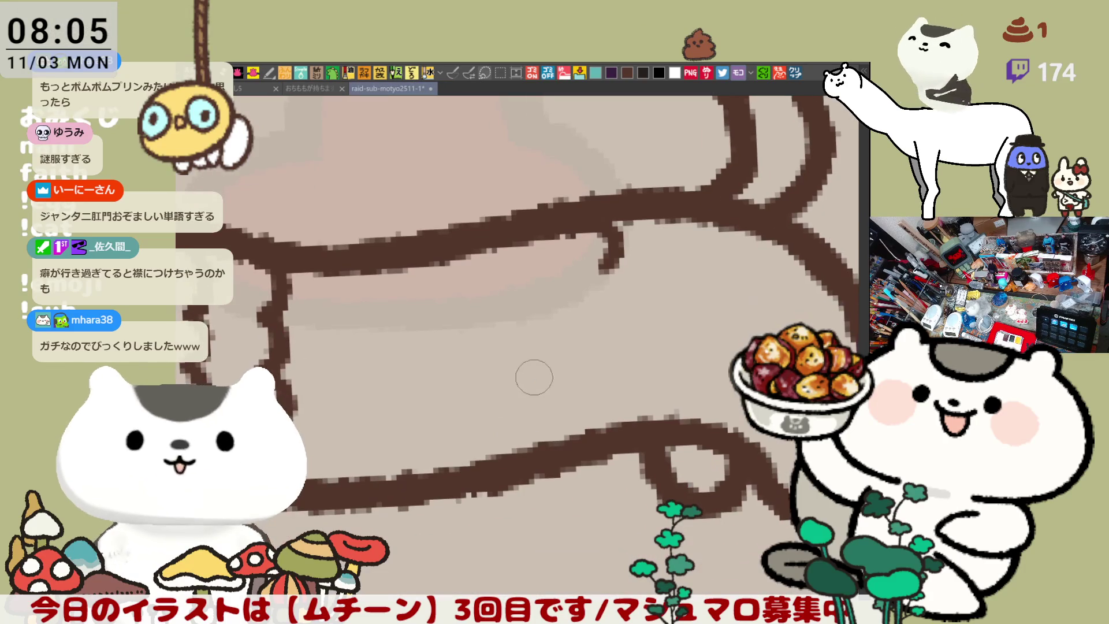
# Step: Start a brown line bending down-right from the upper outline, redrawing it several times
pyautogui.moveTo(536, 376); pyautogui.dragTo(526, 356)
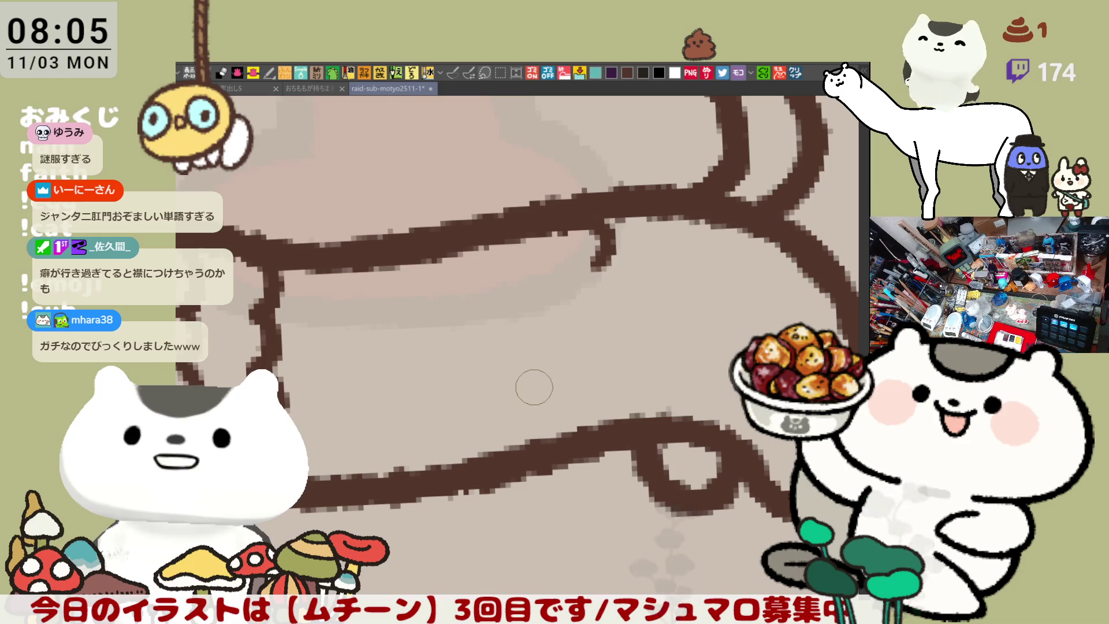
pyautogui.moveTo(607, 267); pyautogui.dragTo(626, 309)
pyautogui.hotkey('ctrl', 'z')
pyautogui.moveTo(604, 254)
pyautogui.mouseDown()
pyautogui.moveTo(619, 286)
pyautogui.moveTo(608, 359)
pyautogui.moveTo(629, 381)
pyautogui.mouseUp()
pyautogui.hotkey('ctrl', 'z')
pyautogui.moveTo(613, 284)
pyautogui.mouseDown()
pyautogui.moveTo(607, 309)
pyautogui.moveTo(627, 376)
pyautogui.mouseUp()
pyautogui.hotkey('ctrl', 'z')
pyautogui.hotkey('ctrl', 'z')
# Step: Extend the wavy line down until it meets the body's lower outline
pyautogui.moveTo(605, 305); pyautogui.dragTo(641, 430)
pyautogui.hotkey('ctrl', 'z')
pyautogui.moveTo(626, 360); pyautogui.dragTo(644, 413)
pyautogui.hotkey('ctrl', 'z')
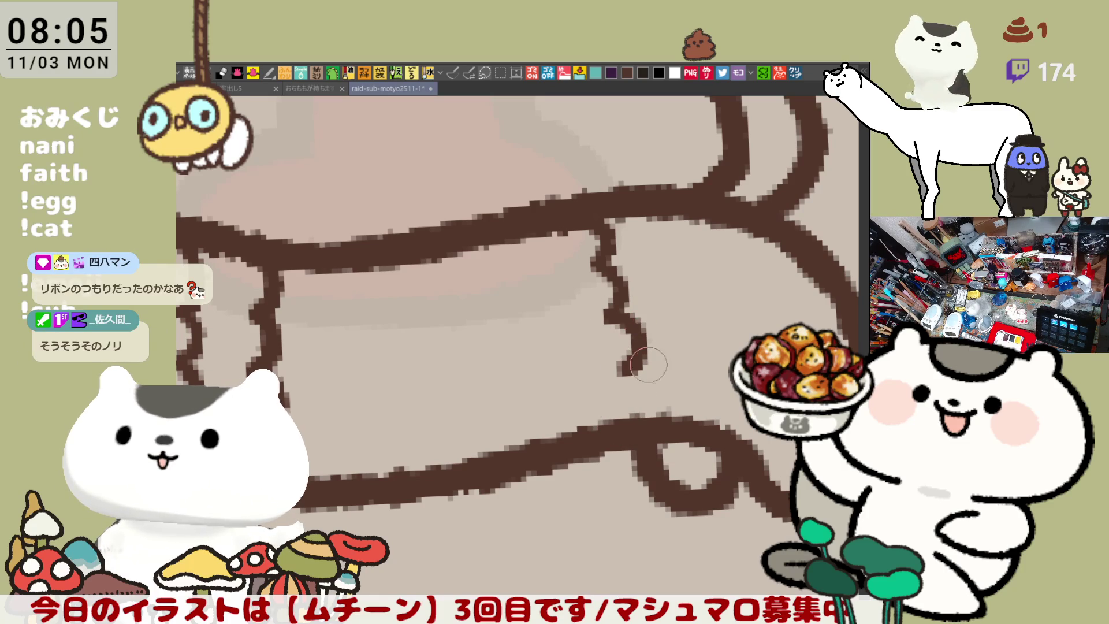
pyautogui.moveTo(623, 370); pyautogui.dragTo(644, 413)
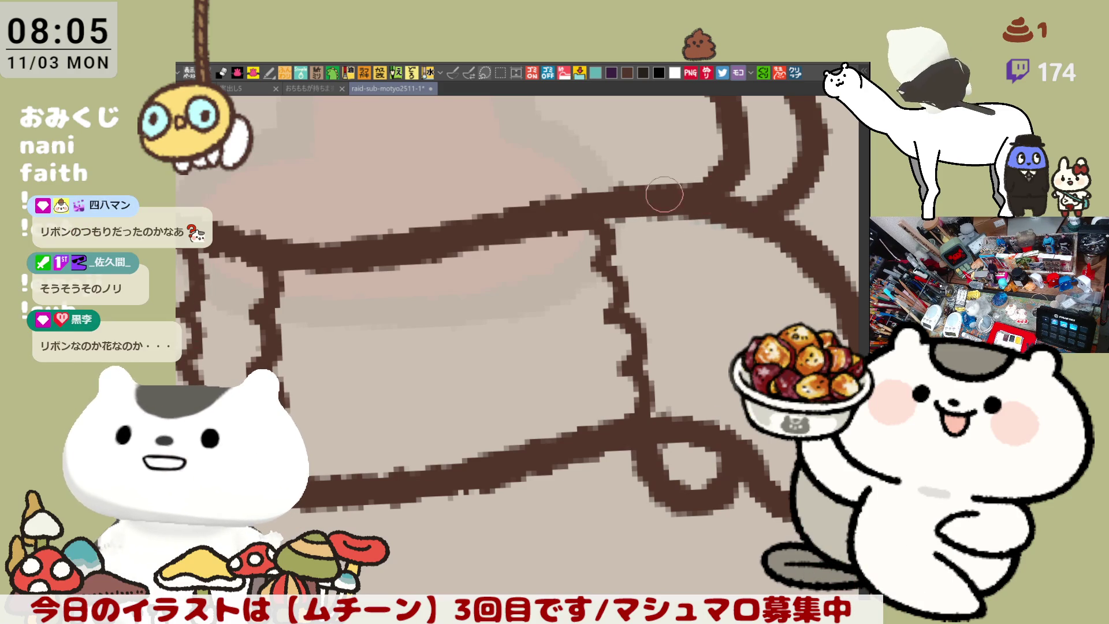
pyautogui.scroll(2, 559, 315)
pyautogui.moveTo(559, 314)
pyautogui.mouseDown()
pyautogui.moveTo(593, 418)
pyautogui.moveTo(583, 375)
pyautogui.moveTo(537, 405)
pyautogui.mouseUp()
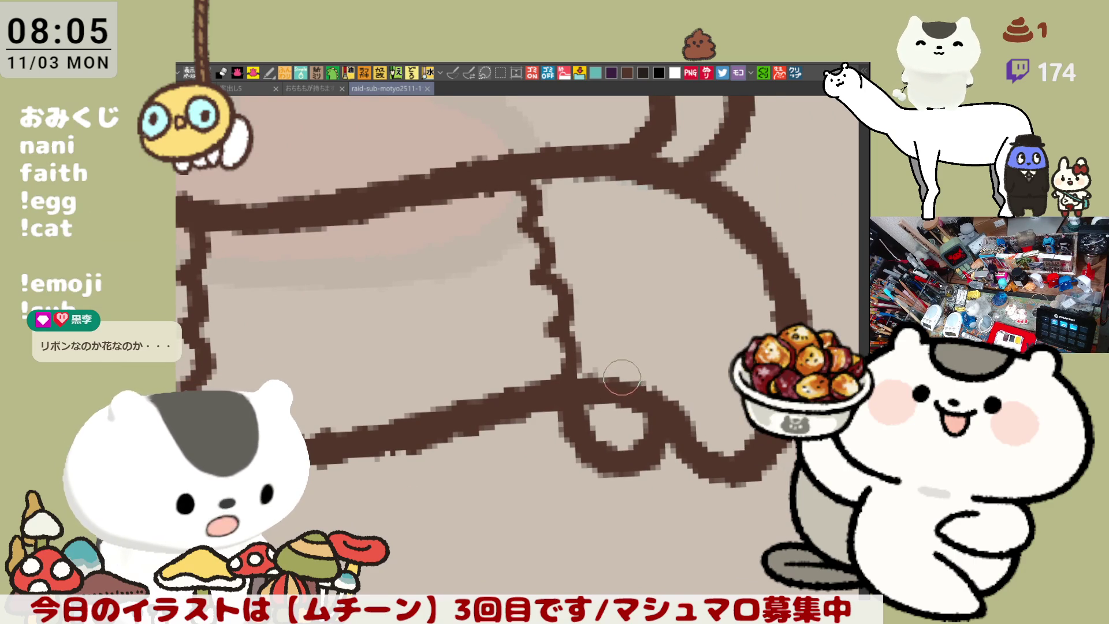
pyautogui.moveTo(622, 377); pyautogui.dragTo(716, 407)
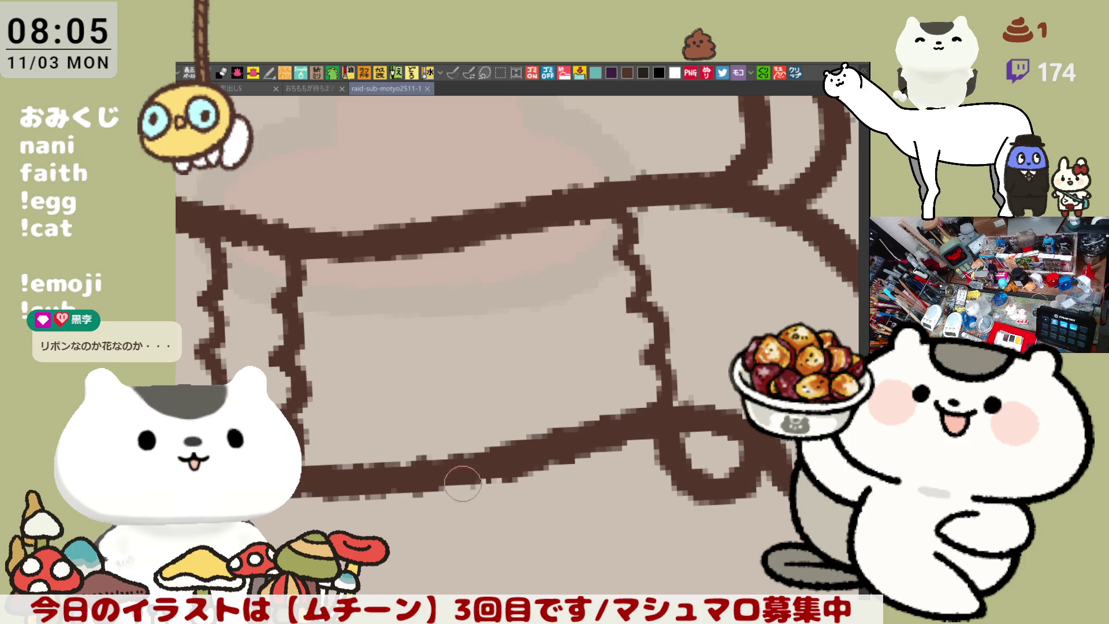
# Step: Retrace the bottom brown outline, then open the layer-panel reference image as イラスト
pyautogui.moveTo(366, 485)
pyautogui.mouseDown()
pyautogui.moveTo(495, 468)
pyautogui.moveTo(436, 476)
pyautogui.moveTo(636, 409)
pyautogui.moveTo(457, 374)
pyautogui.mouseUp()
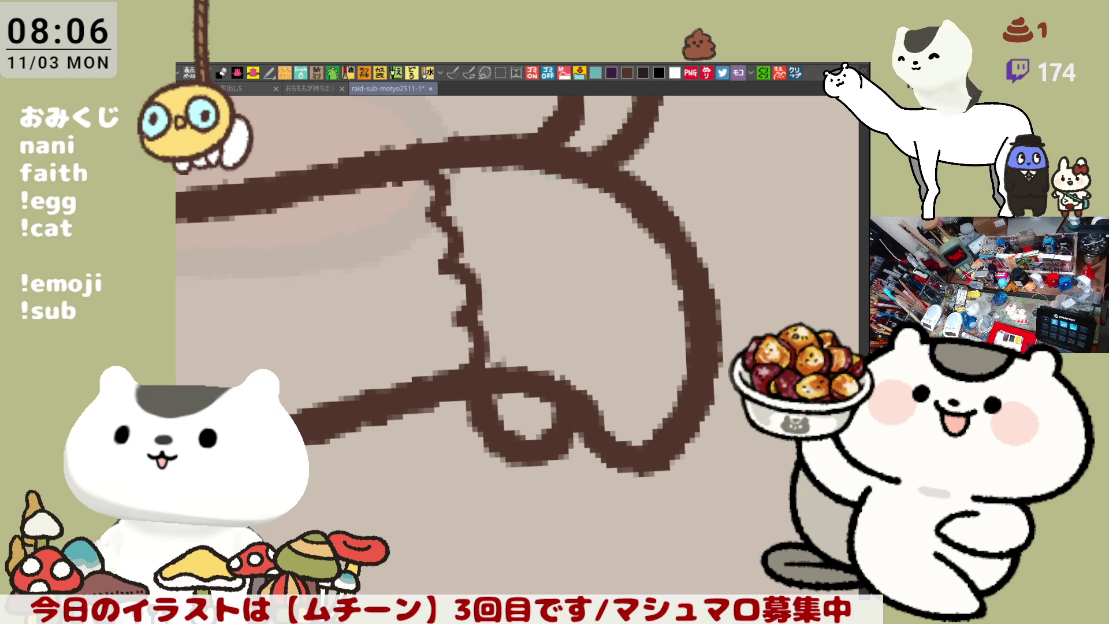
pyautogui.moveTo(463, 483)
pyautogui.mouseDown()
pyautogui.moveTo(558, 447)
pyautogui.moveTo(630, 483)
pyautogui.moveTo(571, 519)
pyautogui.moveTo(704, 503)
pyautogui.mouseUp()
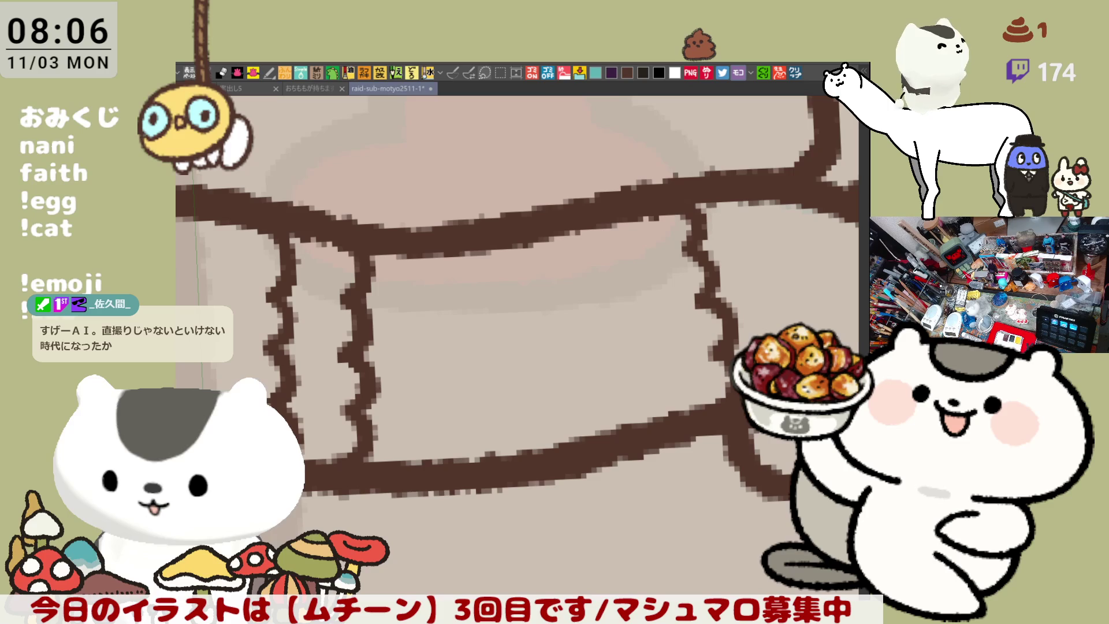
pyautogui.click(807, 73)
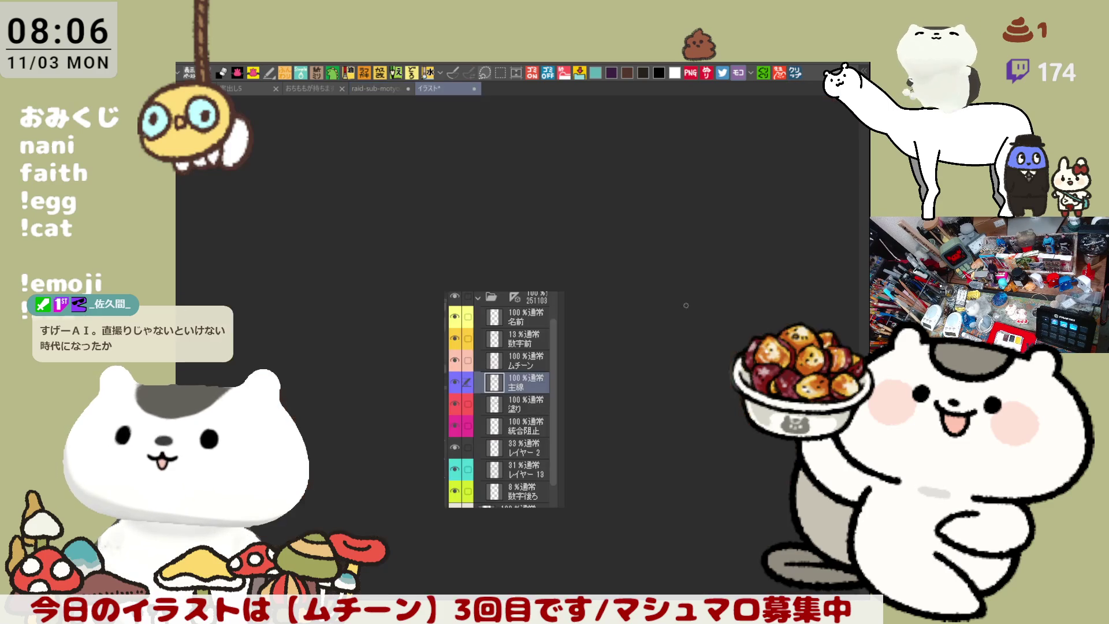
# Step: Scroll the layer-panel reference screenshot to show the lower layer rows, then close it
pyautogui.scroll(5, 543, 534)
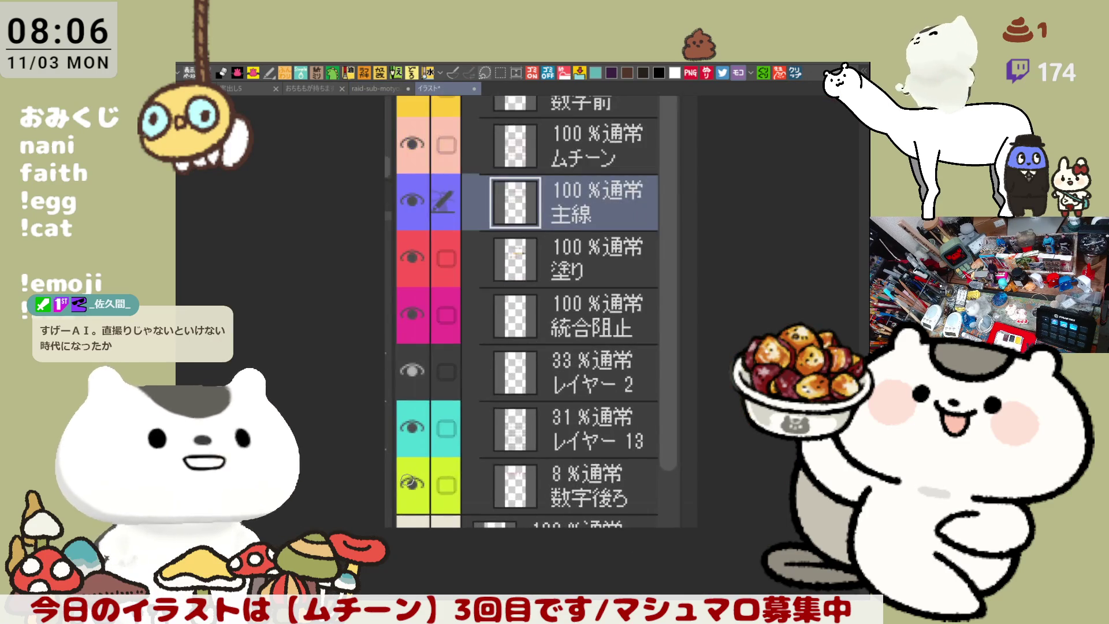
pyautogui.moveTo(531, 277)
pyautogui.mouseDown()
pyautogui.moveTo(538, 360)
pyautogui.moveTo(580, 408)
pyautogui.moveTo(572, 392)
pyautogui.moveTo(583, 433)
pyautogui.mouseUp()
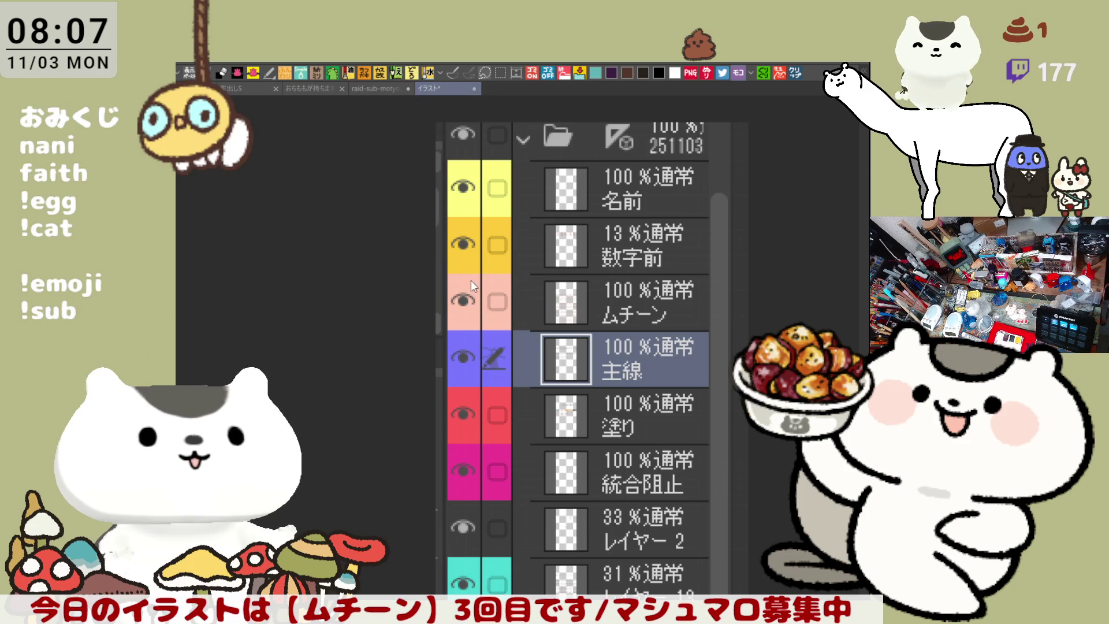
pyautogui.hotkey('ctrl', 'w')
# Step: Draw a long wavy stripe down the cat's body near its back legs, retrying until it fits
pyautogui.moveTo(549, 432); pyautogui.dragTo(716, 415)
pyautogui.moveTo(626, 217); pyautogui.dragTo(603, 264)
pyautogui.hotkey('ctrl', 'z')
pyautogui.moveTo(612, 217); pyautogui.dragTo(600, 267)
pyautogui.hotkey('ctrl', 'z')
pyautogui.moveTo(611, 217); pyautogui.dragTo(601, 266)
pyautogui.hotkey('ctrl', 'z')
pyautogui.moveTo(612, 217)
pyautogui.mouseDown()
pyautogui.moveTo(636, 407)
pyautogui.moveTo(589, 424)
pyautogui.mouseUp()
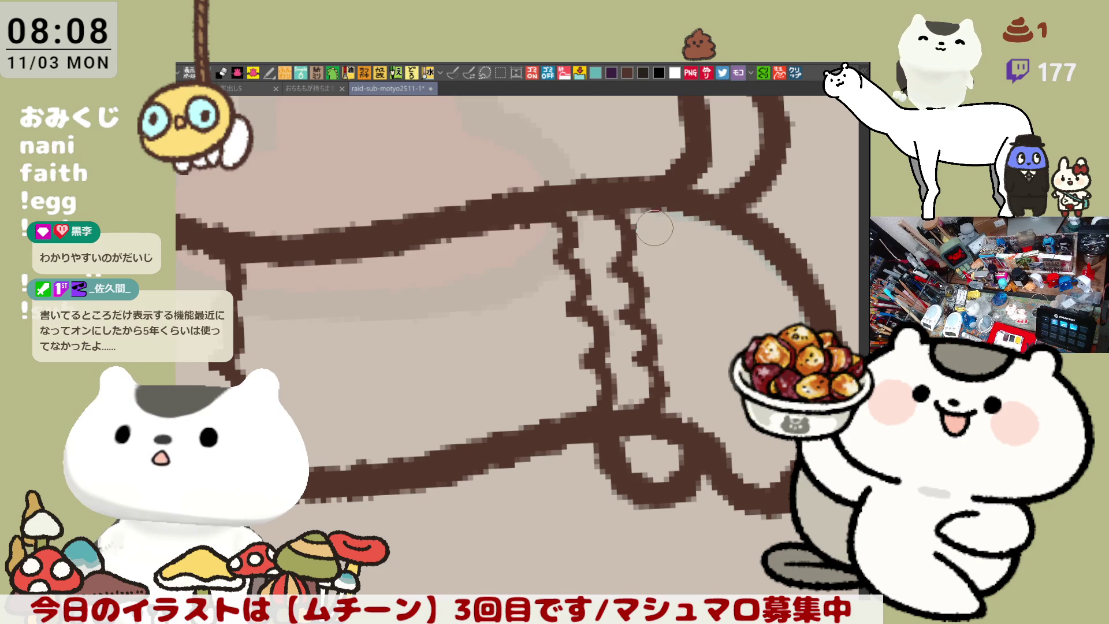
# Step: Zoom out to check the whole striped cat, then bring up the イラスト layer-panel reference again
pyautogui.scroll(-2, 569, 394)
pyautogui.scroll(-6, 570, 395)
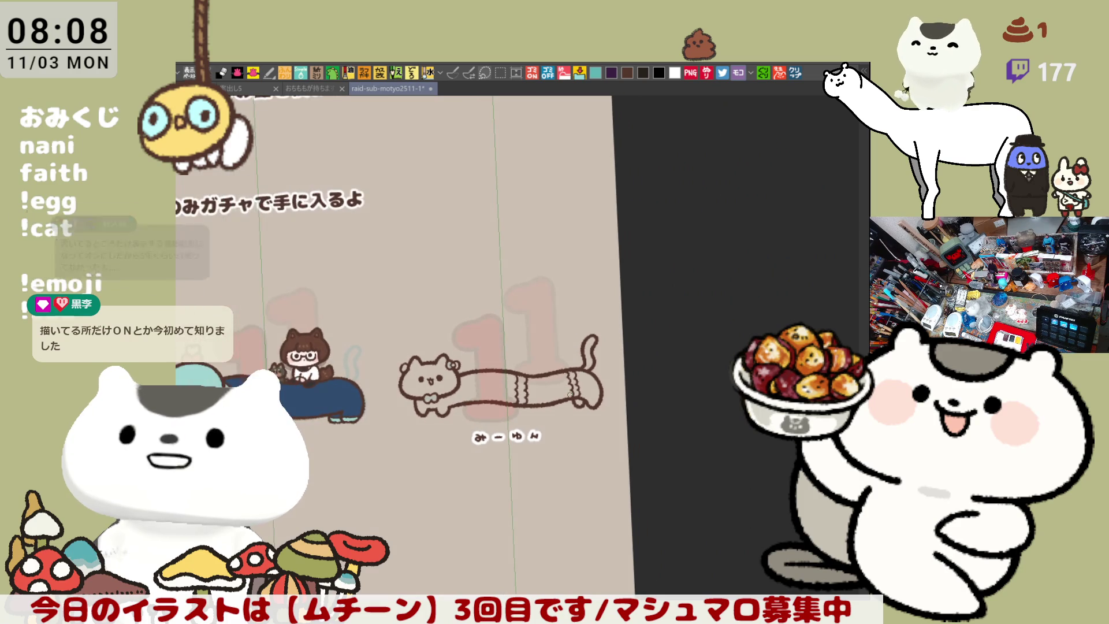
pyautogui.scroll(3, 569, 395)
pyautogui.scroll(1, 569, 394)
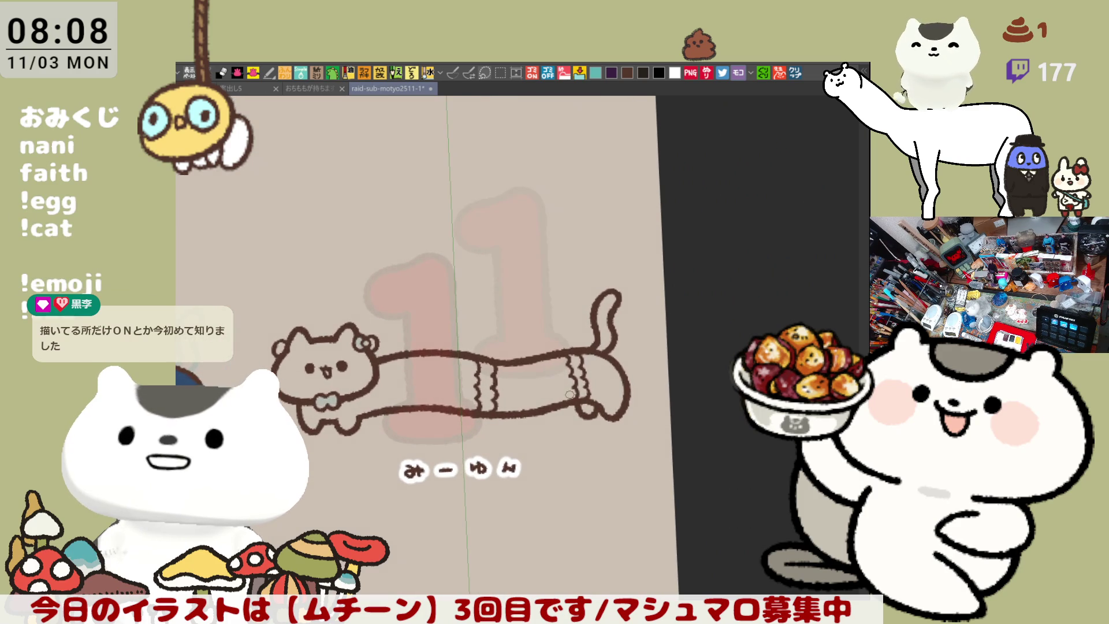
pyautogui.scroll(1, 569, 394)
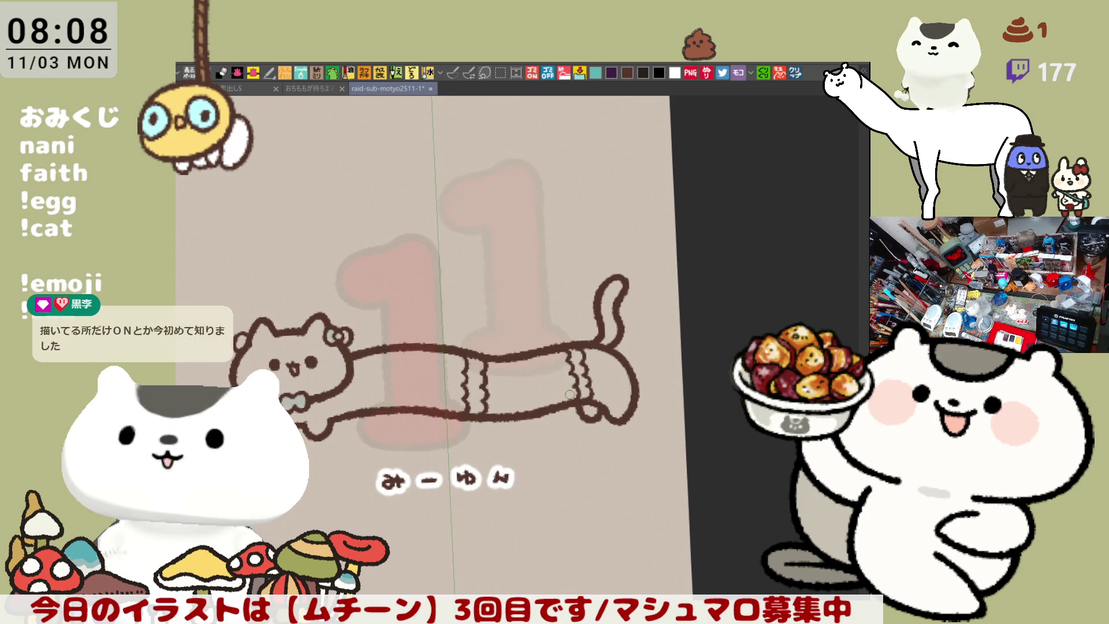
pyautogui.click(799, 76)
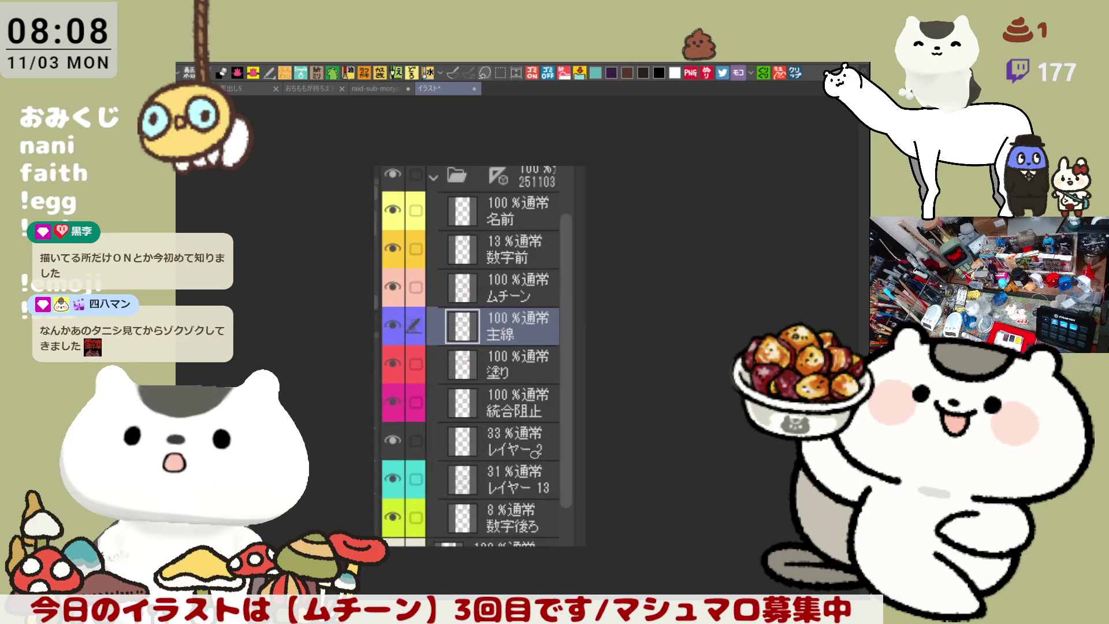
# Step: Zoom into the screenshot and circle the 主線 and 塗り layer rows in green
pyautogui.scroll(4, 536, 451)
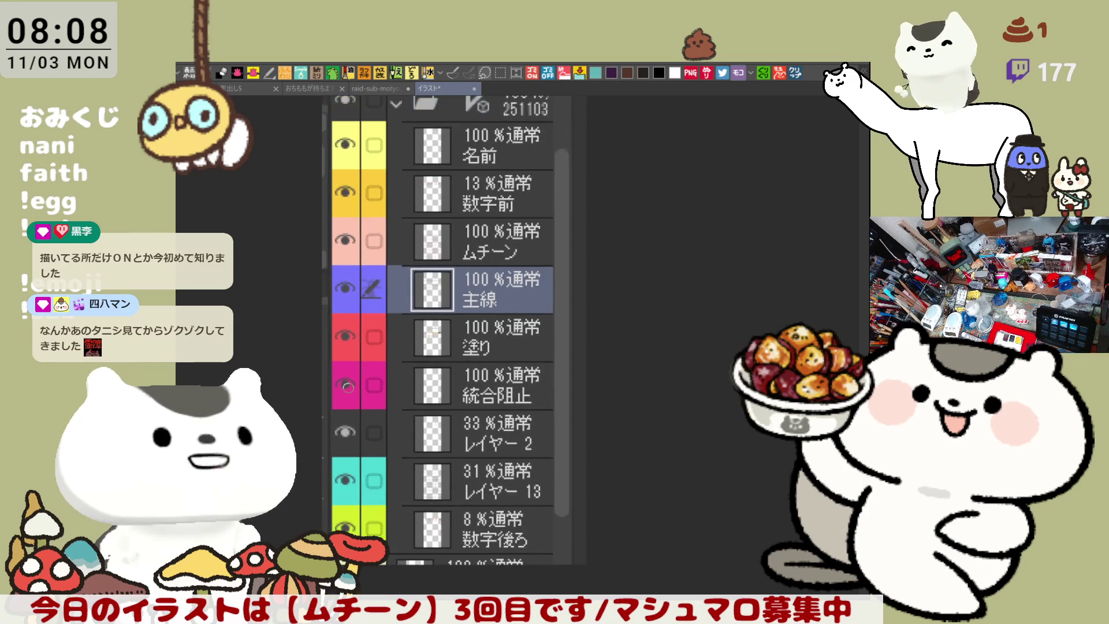
pyautogui.scroll(3, 347, 385)
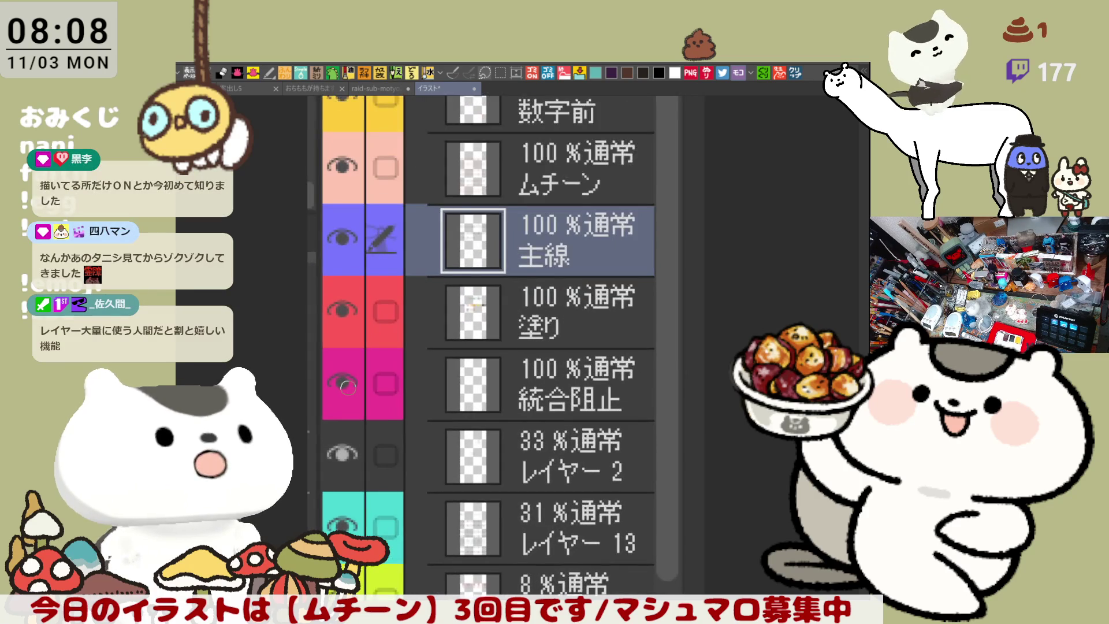
pyautogui.scroll(1, 347, 386)
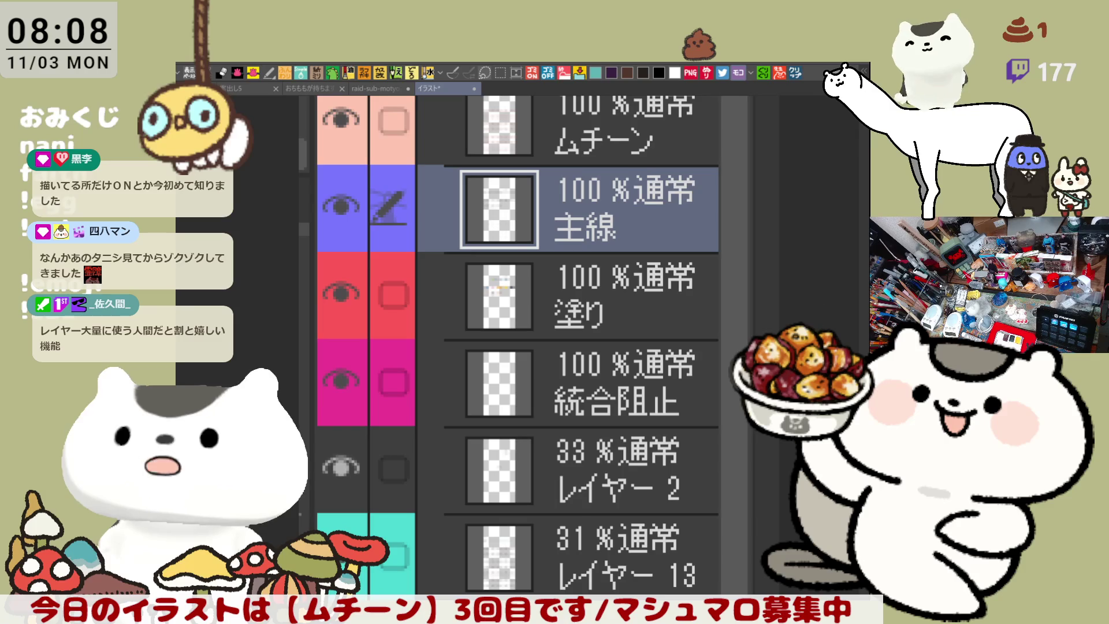
pyautogui.moveTo(332, 329)
pyautogui.mouseDown()
pyautogui.moveTo(439, 157)
pyautogui.moveTo(725, 264)
pyautogui.moveTo(415, 339)
pyautogui.mouseUp()
# Step: Mark the 数字前 row in green and switch back to the reward sheet
pyautogui.moveTo(585, 278)
pyautogui.mouseDown()
pyautogui.moveTo(602, 410)
pyautogui.moveTo(636, 522)
pyautogui.moveTo(569, 601)
pyautogui.moveTo(599, 535)
pyautogui.moveTo(580, 462)
pyautogui.moveTo(592, 508)
pyautogui.moveTo(577, 485)
pyautogui.mouseUp()
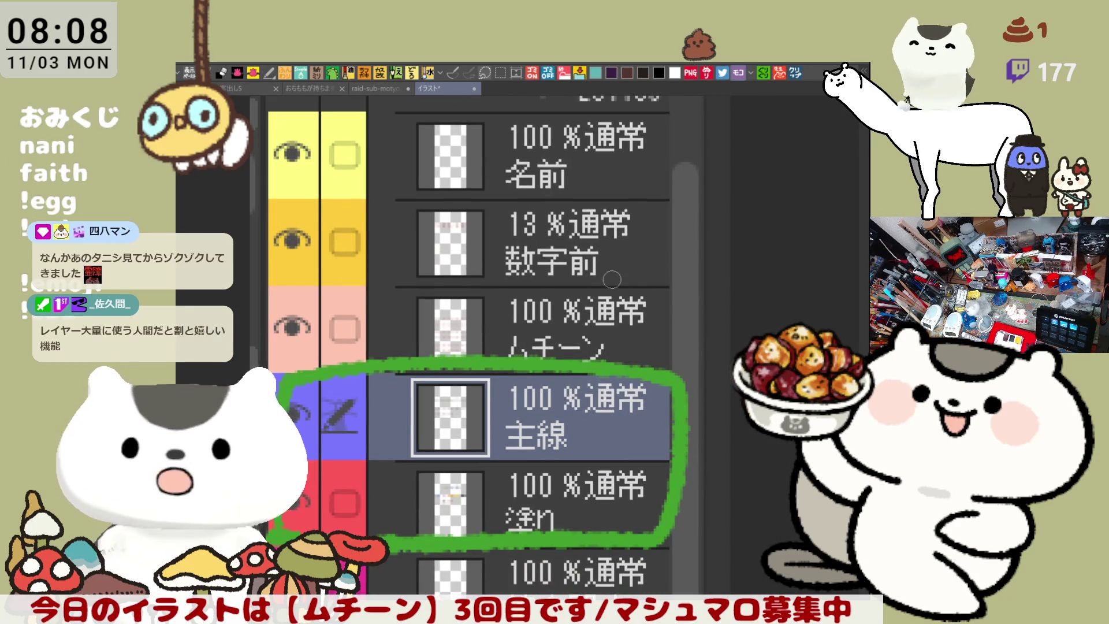
pyautogui.moveTo(478, 215); pyautogui.dragTo(493, 305)
pyautogui.moveTo(532, 191)
pyautogui.mouseDown()
pyautogui.moveTo(568, 294)
pyautogui.moveTo(508, 399)
pyautogui.moveTo(617, 398)
pyautogui.moveTo(456, 438)
pyautogui.moveTo(577, 473)
pyautogui.mouseUp()
pyautogui.scroll(-5, 537, 398)
pyautogui.scroll(5, 650, 401)
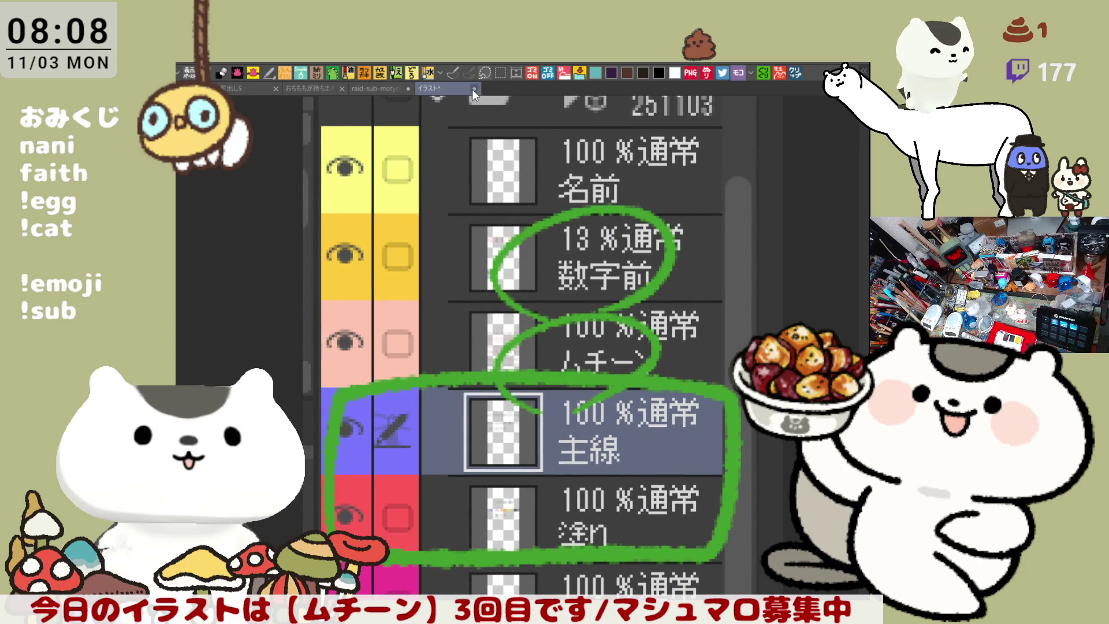
pyautogui.hotkey('ctrl', 'Tab')
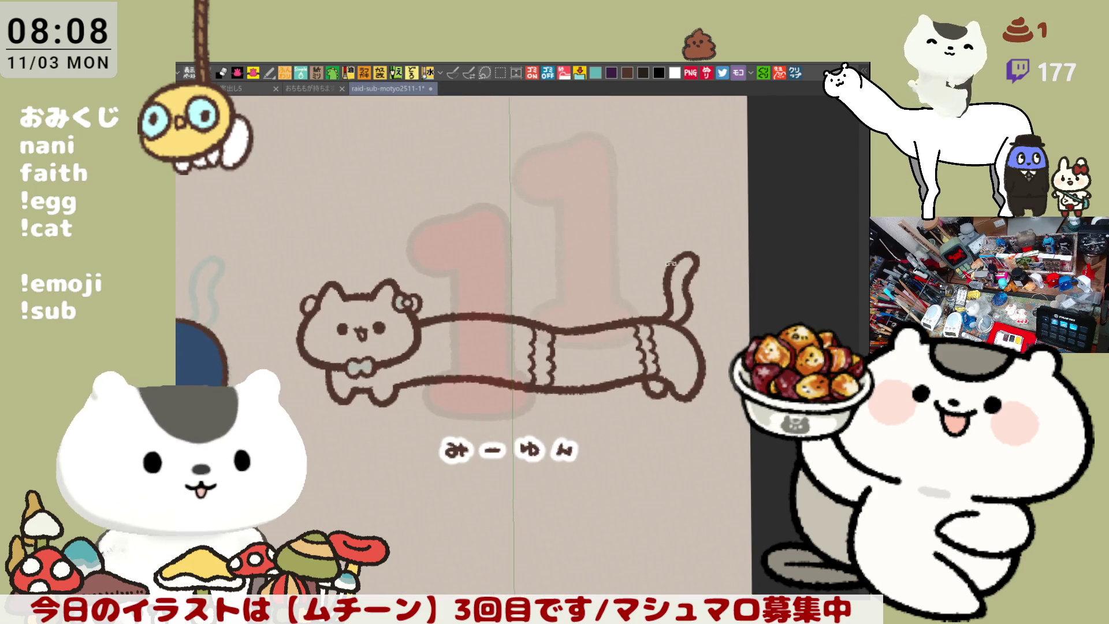
pyautogui.scroll(10, 657, 269)
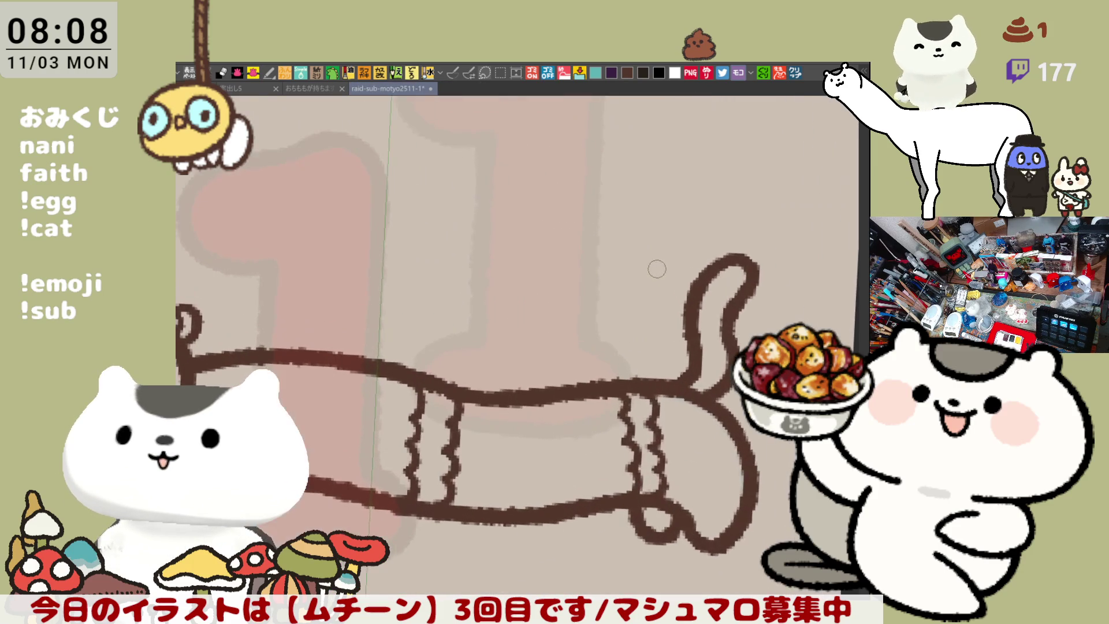
pyautogui.scroll(-5, 632, 346)
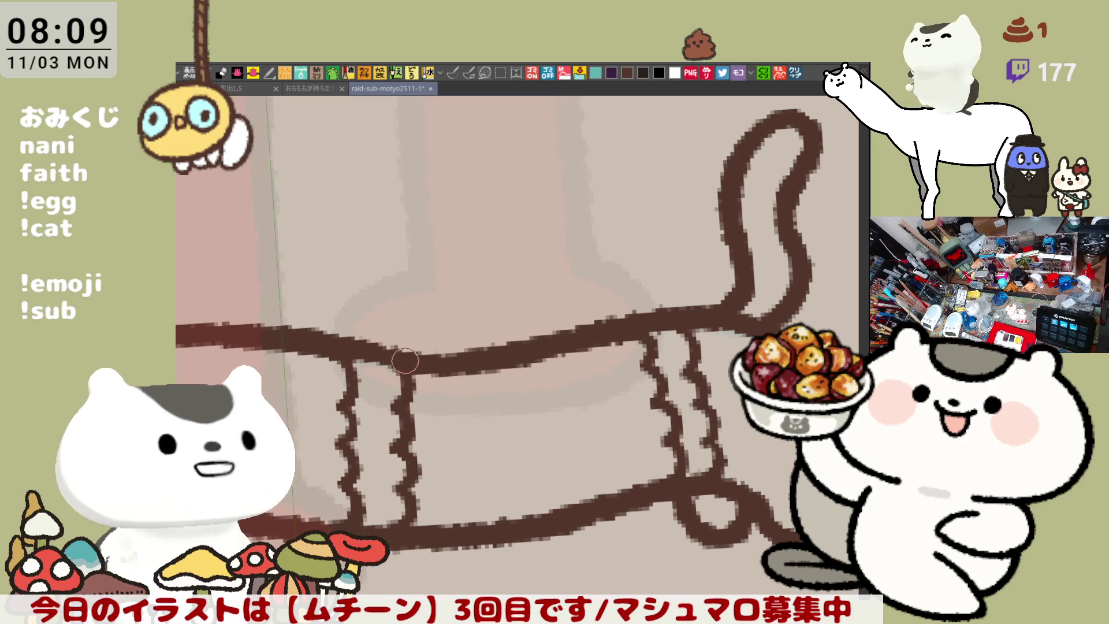
pyautogui.scroll(-8, 496, 348)
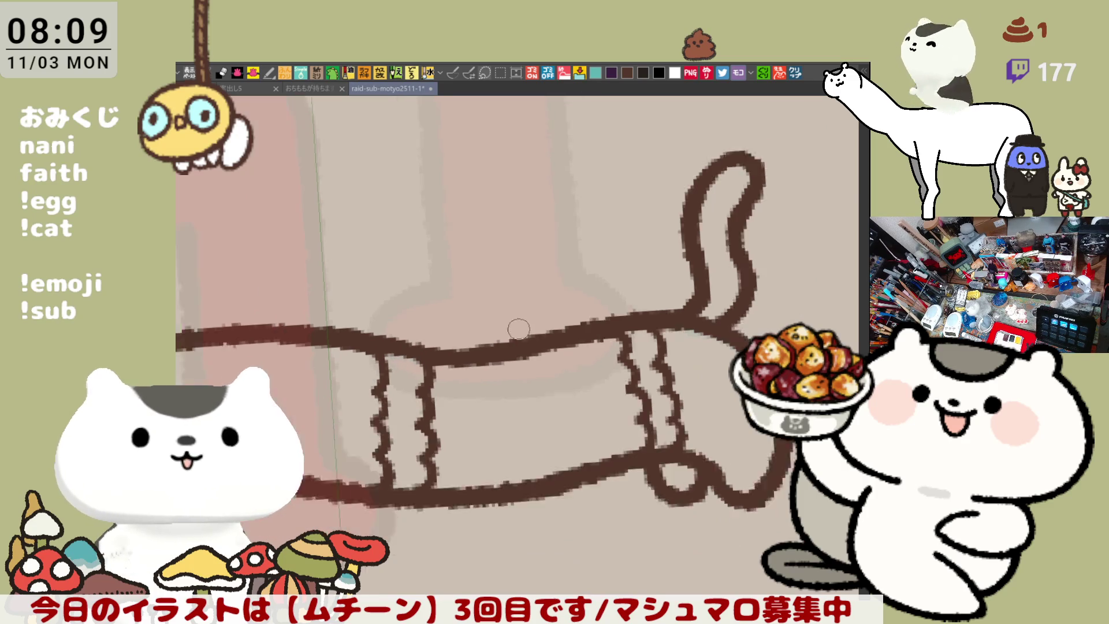
pyautogui.moveTo(527, 325)
pyautogui.mouseDown()
pyautogui.moveTo(667, 282)
pyautogui.moveTo(674, 329)
pyautogui.mouseUp()
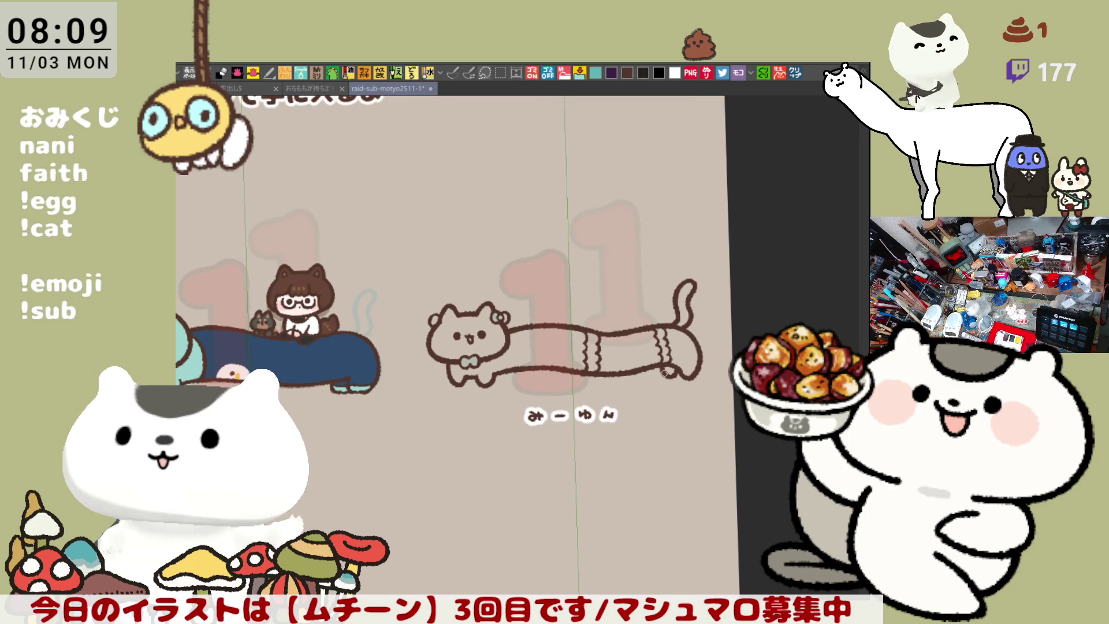
pyautogui.scroll(6, 665, 383)
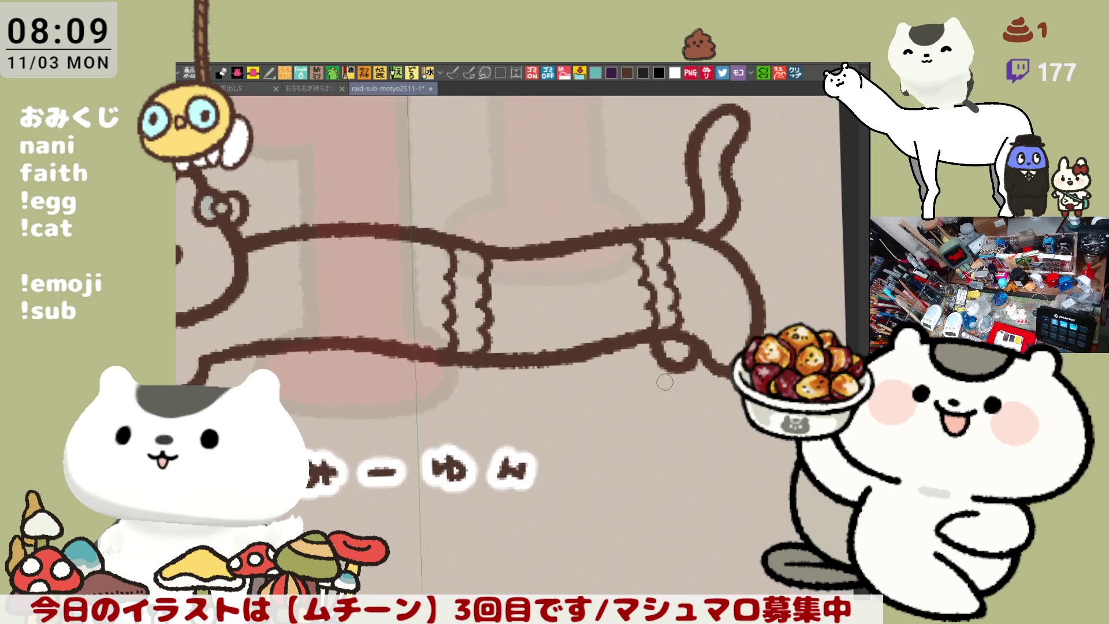
pyautogui.scroll(-3, 663, 382)
pyautogui.scroll(3, 527, 347)
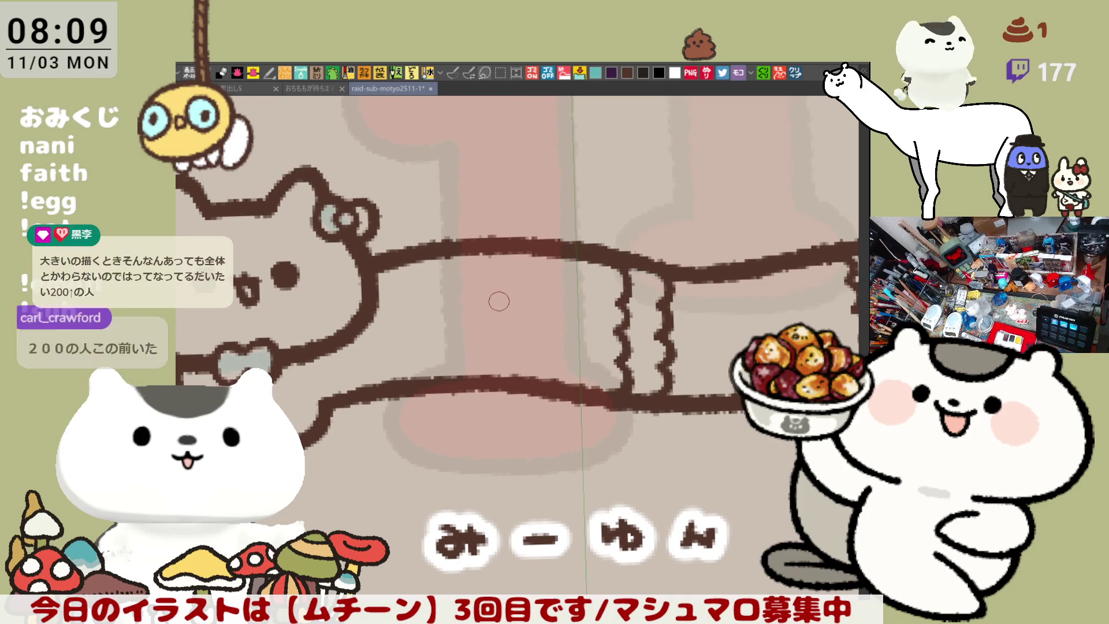
# Step: Draw a vertical band line across the cat's body, redoing it until placed right
pyautogui.moveTo(387, 318); pyautogui.dragTo(390, 385)
pyautogui.hotkey('ctrl', 'z')
pyautogui.moveTo(378, 299); pyautogui.dragTo(381, 384)
pyautogui.hotkey('ctrl', 'z')
pyautogui.moveTo(375, 292); pyautogui.dragTo(377, 382)
pyautogui.hotkey('ctrl', 'z')
pyautogui.moveTo(374, 306); pyautogui.dragTo(373, 384)
# Step: Mirror the canvas and redraw the body's left outline behind the head
pyautogui.press('h')
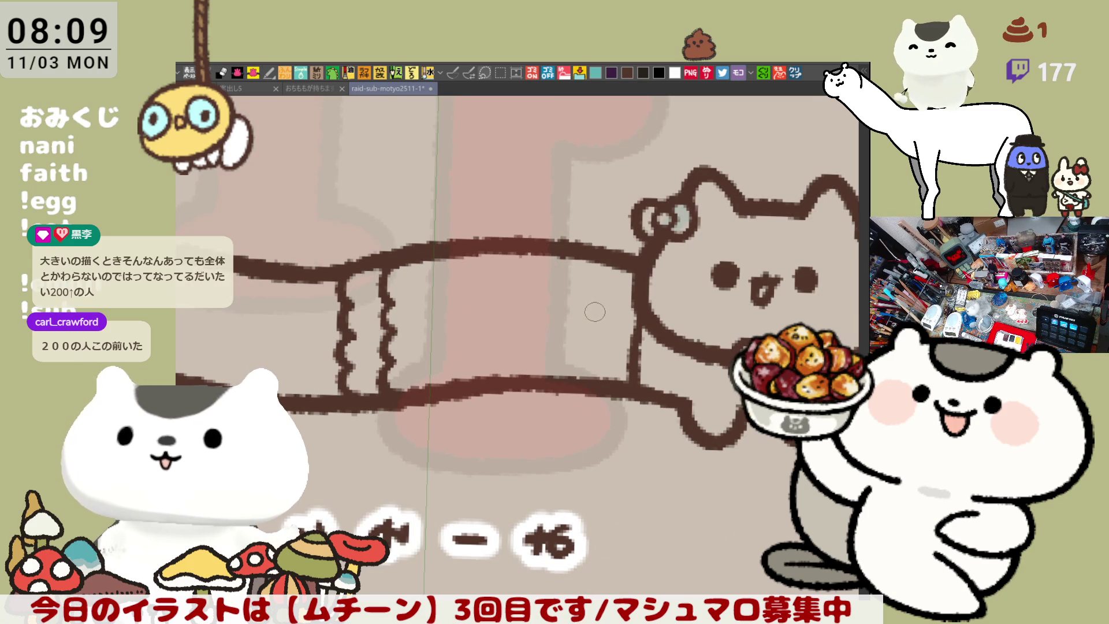
pyautogui.hotkey('ctrl', 'z')
pyautogui.moveTo(633, 303); pyautogui.dragTo(636, 392)
pyautogui.hotkey('ctrl', 'z')
pyautogui.moveTo(634, 330); pyautogui.dragTo(640, 394)
pyautogui.hotkey('ctrl', 'z')
pyautogui.moveTo(635, 265); pyautogui.dragTo(638, 391)
pyautogui.hotkey('ctrl', 'z')
pyautogui.moveTo(634, 286); pyautogui.dragTo(635, 386)
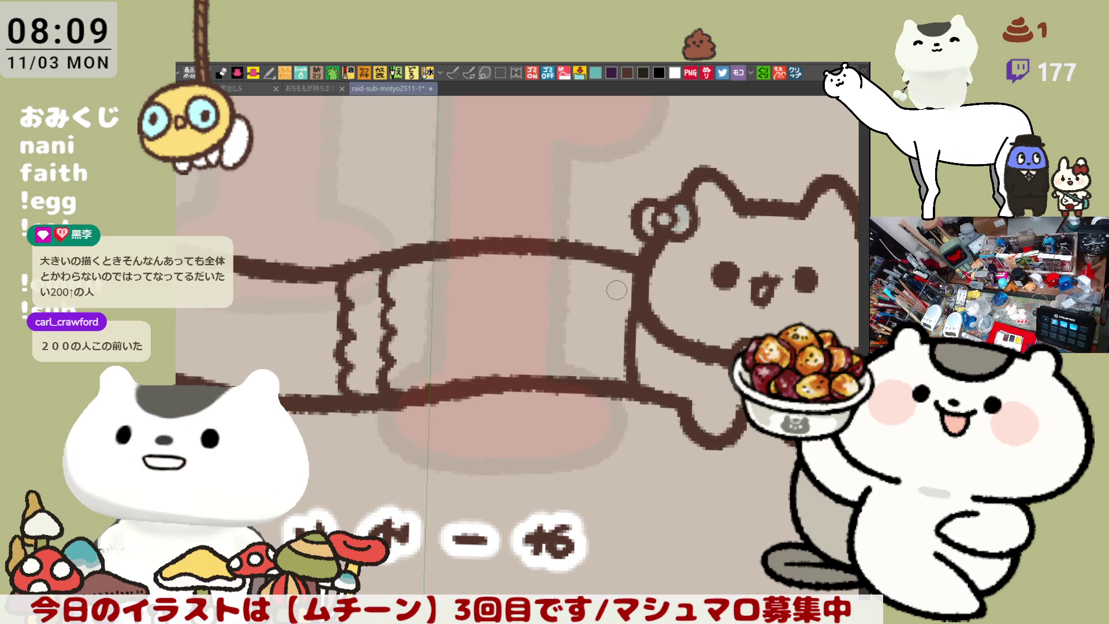
pyautogui.hotkey('ctrl', 'z')
pyautogui.moveTo(631, 404); pyautogui.dragTo(629, 334)
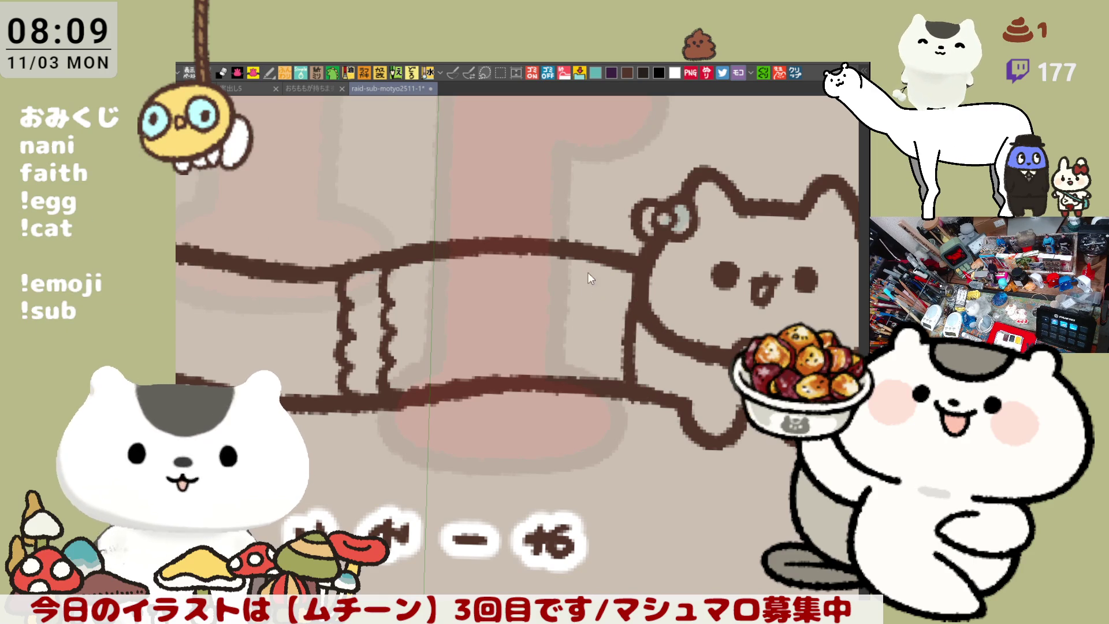
# Step: Redraw the curved left outline running from the top band down to the bottom band
pyautogui.moveTo(574, 254); pyautogui.dragTo(554, 378)
pyautogui.hotkey('ctrl', 'z')
pyautogui.hotkey('ctrl', 'z')
pyautogui.moveTo(643, 259)
pyautogui.mouseDown()
pyautogui.moveTo(624, 324)
pyautogui.moveTo(628, 398)
pyautogui.mouseUp()
pyautogui.hotkey('ctrl', 'z')
pyautogui.moveTo(642, 269); pyautogui.dragTo(624, 390)
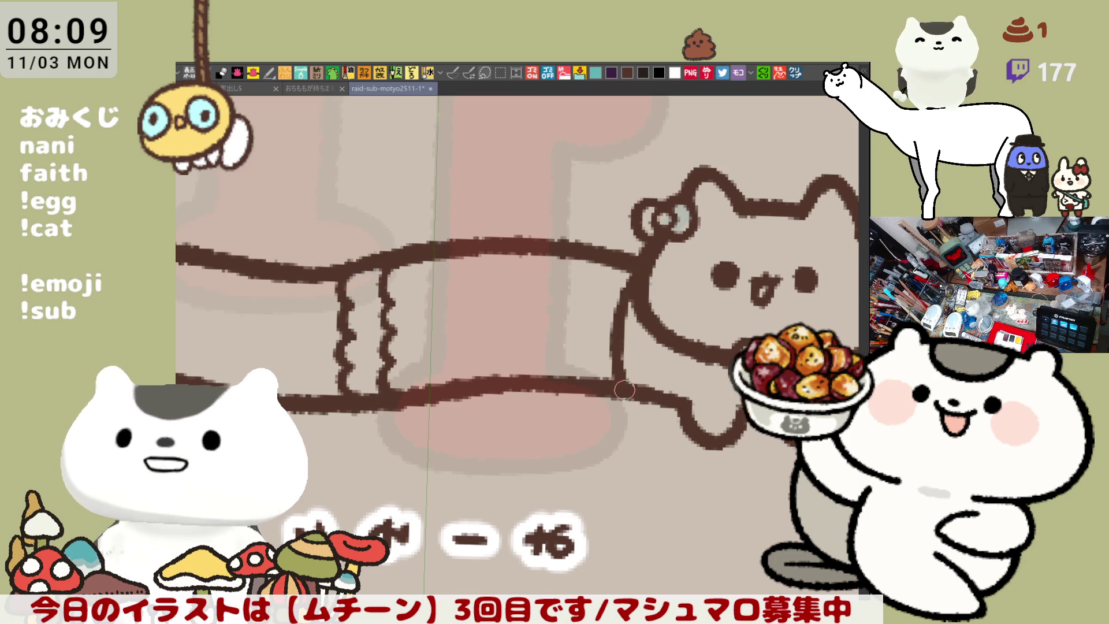
pyautogui.hotkey('ctrl', 'z')
pyautogui.moveTo(644, 261); pyautogui.dragTo(617, 382)
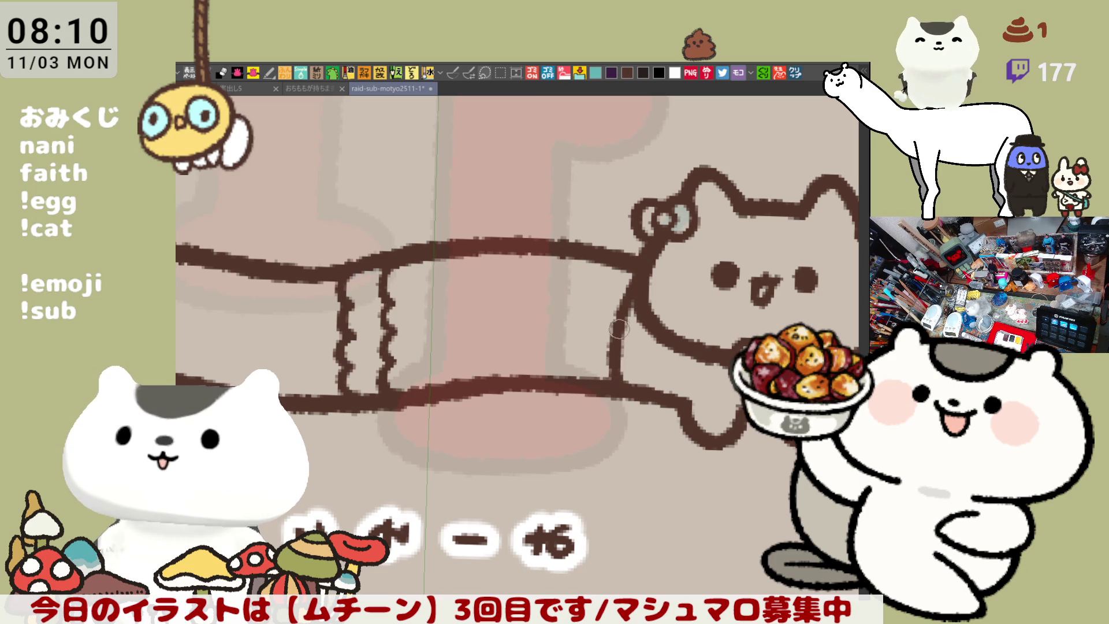
pyautogui.hotkey('ctrl', 'z')
pyautogui.moveTo(642, 254); pyautogui.dragTo(618, 386)
pyautogui.hotkey('ctrl', 'z')
pyautogui.moveTo(637, 259); pyautogui.dragTo(603, 375)
pyautogui.moveTo(638, 259)
pyautogui.mouseDown()
pyautogui.moveTo(599, 347)
pyautogui.moveTo(609, 384)
pyautogui.mouseUp()
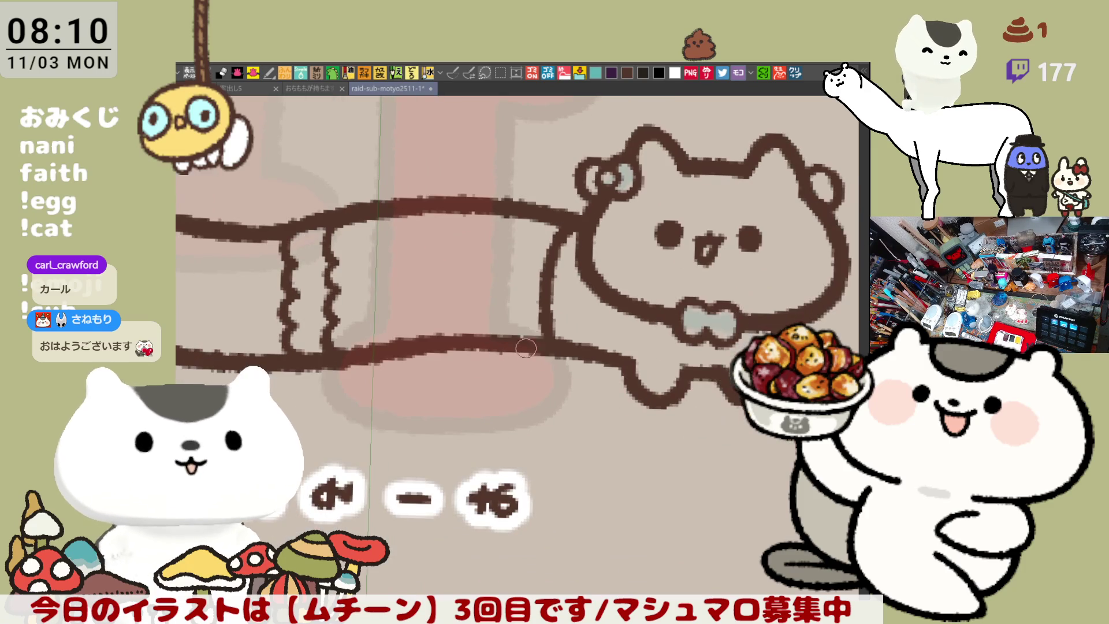
# Step: Unflip the canvas and retrace the broken outline behind the head, closing and darkening the gap
pyautogui.press('h')
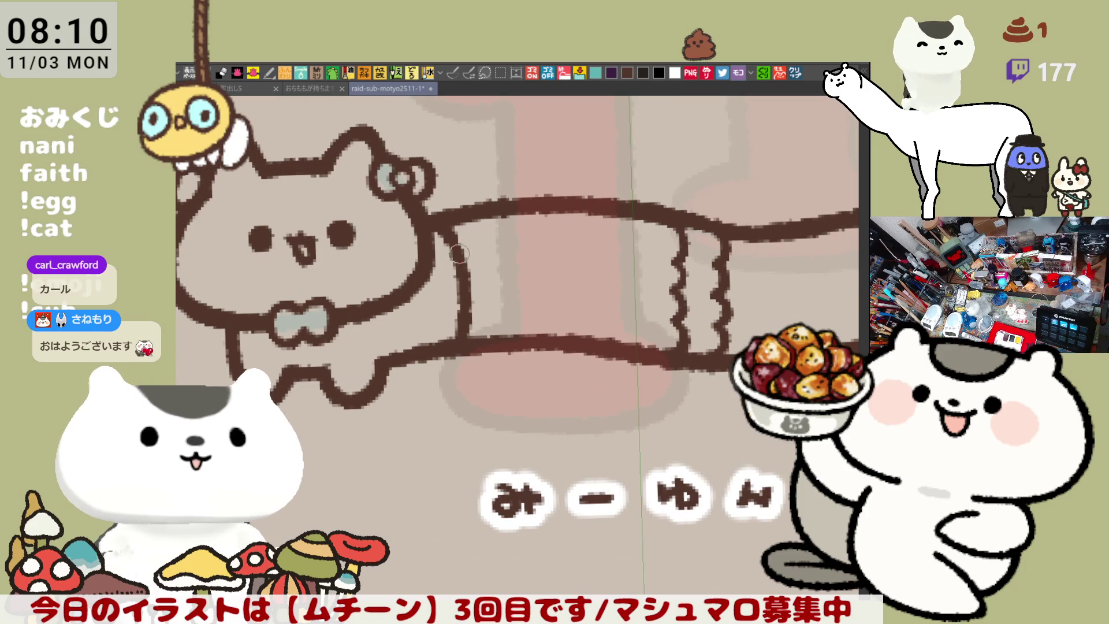
pyautogui.moveTo(451, 227); pyautogui.dragTo(450, 285)
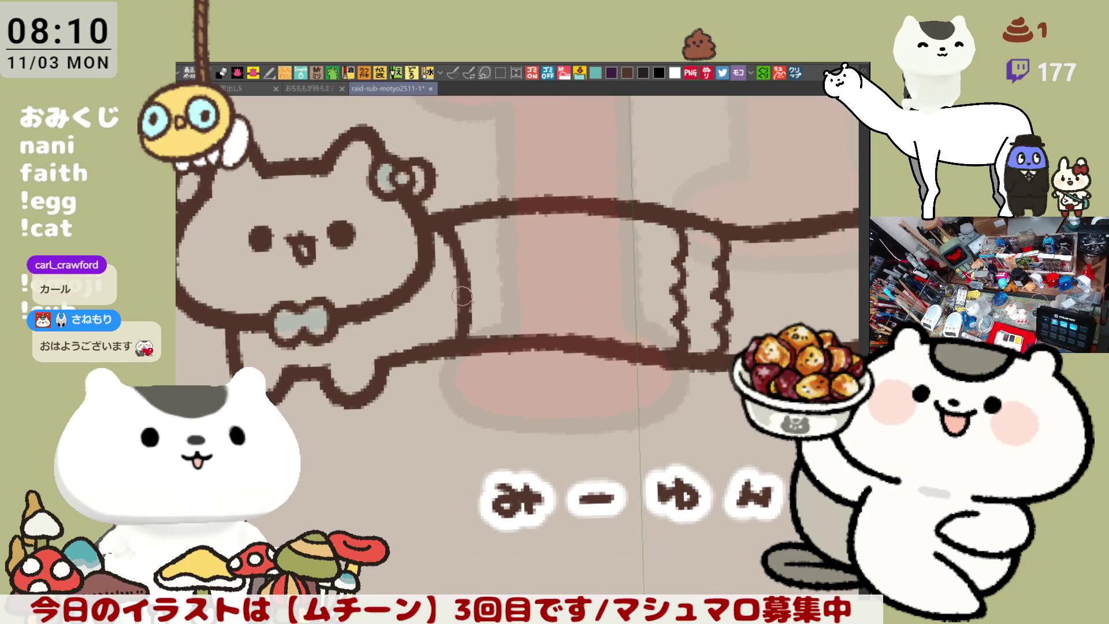
pyautogui.moveTo(448, 228); pyautogui.dragTo(455, 301)
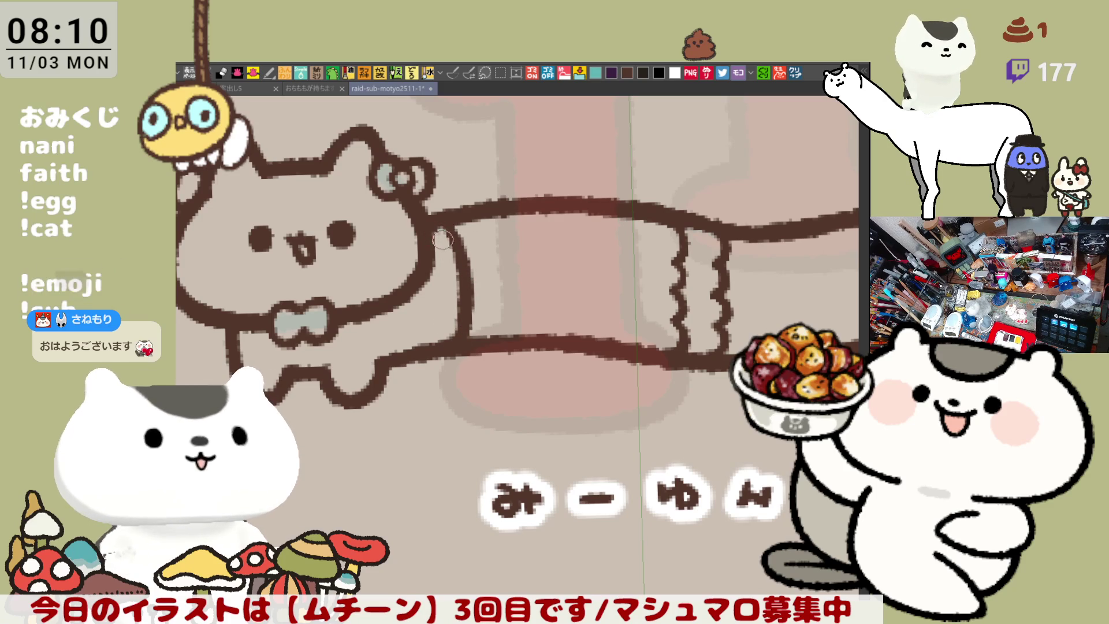
pyautogui.moveTo(451, 224); pyautogui.dragTo(454, 275)
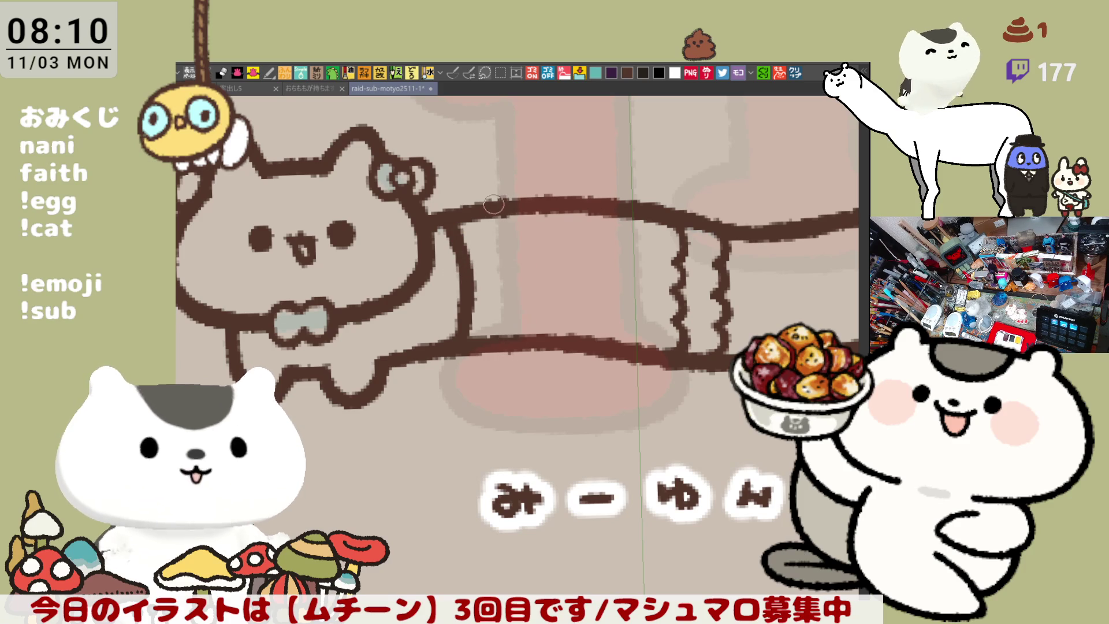
# Step: Draw a curved vertical band line across the body, redoing it twice
pyautogui.moveTo(523, 214); pyautogui.dragTo(520, 345)
pyautogui.hotkey('ctrl', 'z')
pyautogui.moveTo(523, 213); pyautogui.dragTo(520, 344)
pyautogui.hotkey('ctrl', 'z')
pyautogui.moveTo(520, 215)
pyautogui.mouseDown()
pyautogui.moveTo(535, 294)
pyautogui.moveTo(523, 345)
pyautogui.mouseUp()
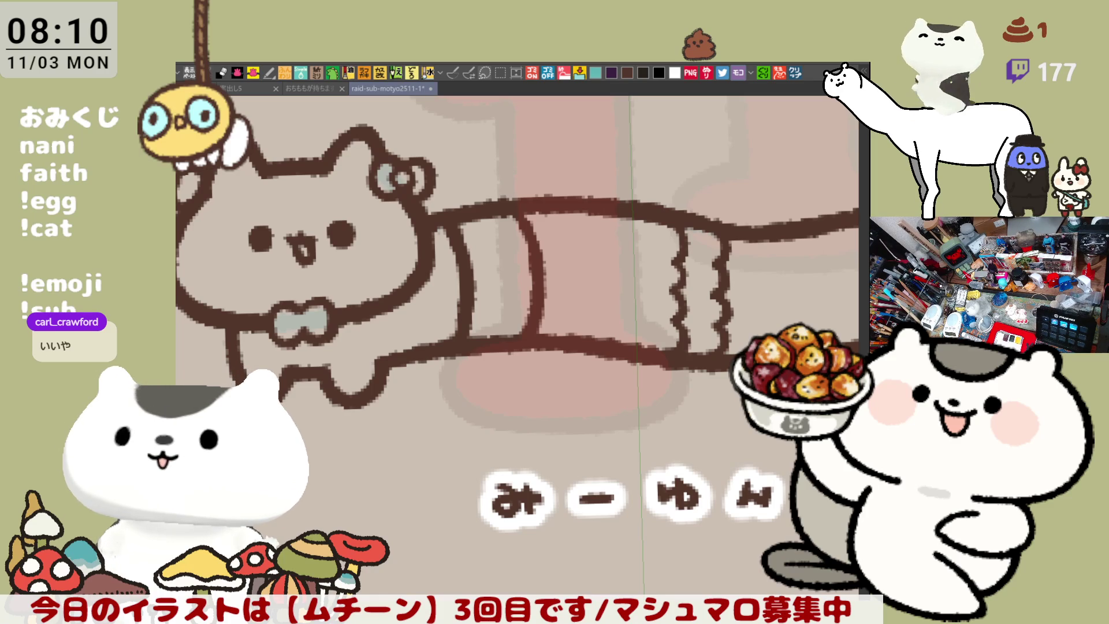
pyautogui.moveTo(143, 225); pyautogui.dragTo(245, 252)
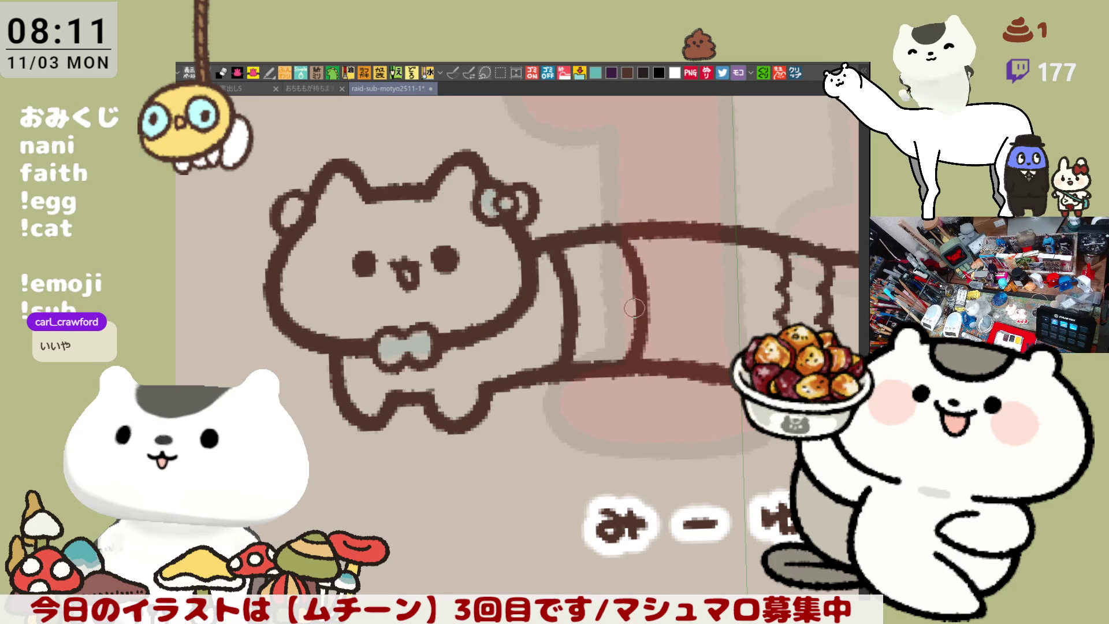
# Step: Retrace the body stripe outline and the top body outline darker
pyautogui.moveTo(632, 264); pyautogui.dragTo(630, 322)
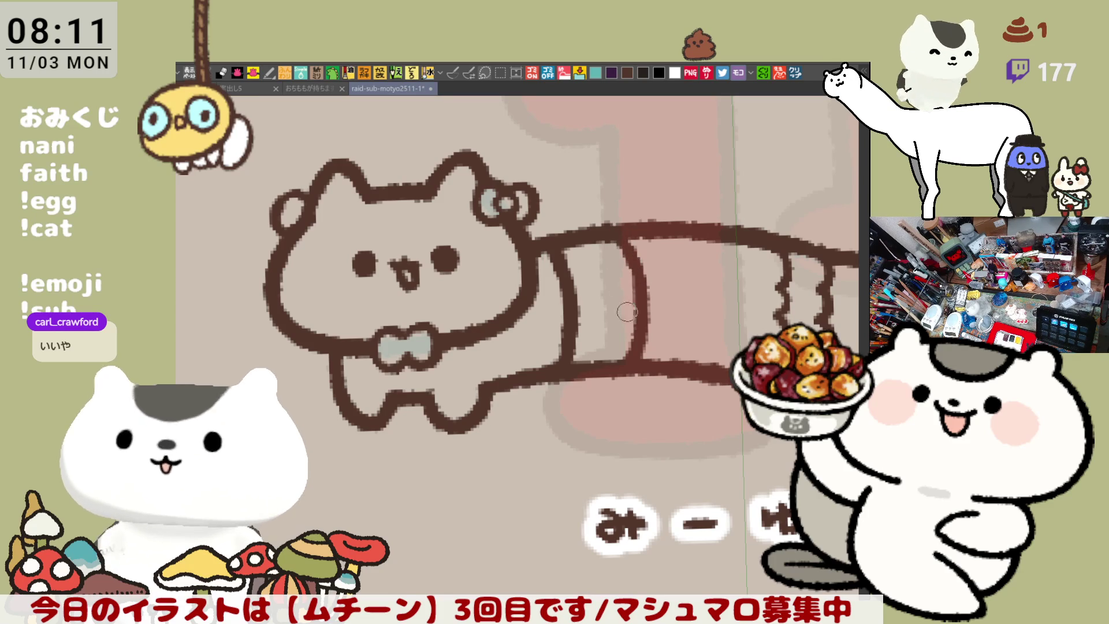
pyautogui.hotkey('ctrl', 'z')
pyautogui.moveTo(634, 257); pyautogui.dragTo(641, 322)
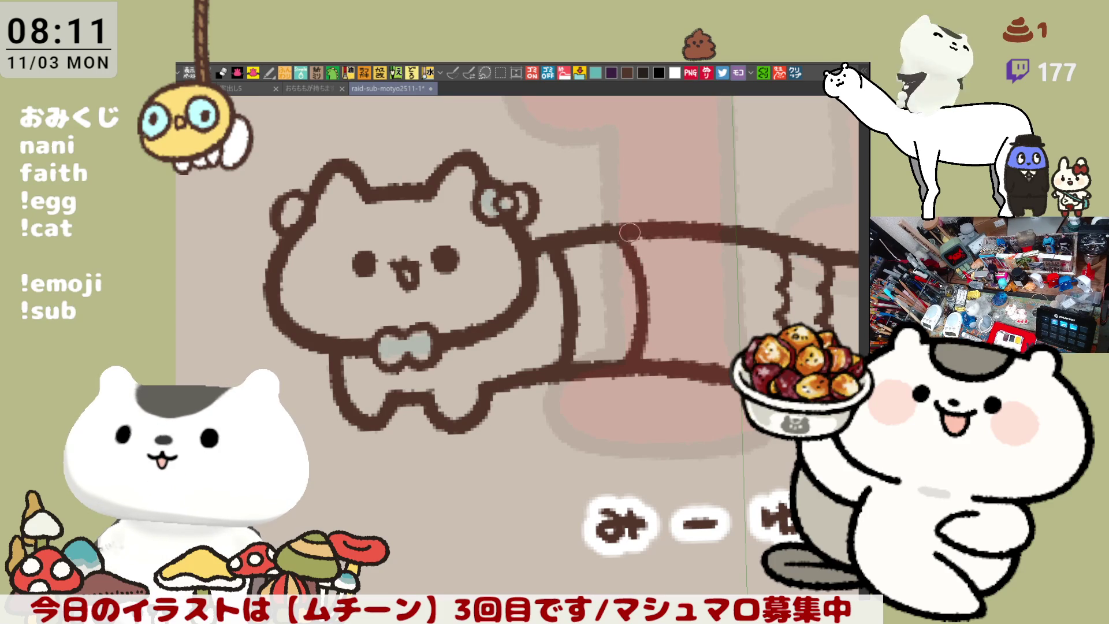
pyautogui.moveTo(683, 227)
pyautogui.mouseDown()
pyautogui.moveTo(583, 237)
pyautogui.moveTo(511, 206)
pyautogui.mouseUp()
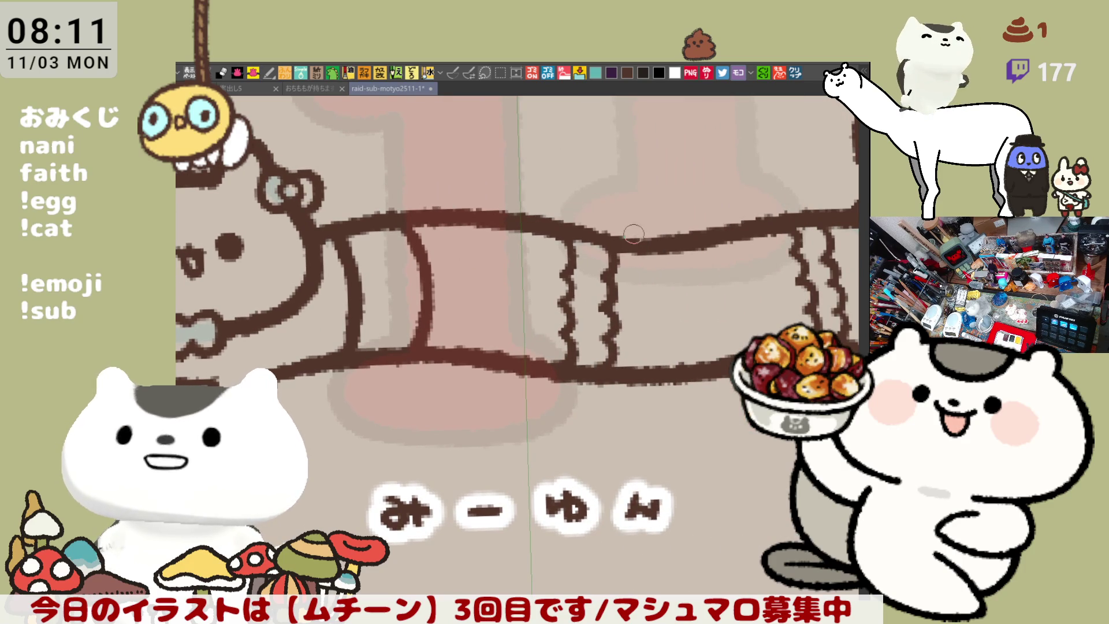
pyautogui.moveTo(605, 242)
pyautogui.mouseDown()
pyautogui.moveTo(645, 249)
pyautogui.moveTo(503, 305)
pyautogui.moveTo(532, 313)
pyautogui.moveTo(629, 278)
pyautogui.mouseUp()
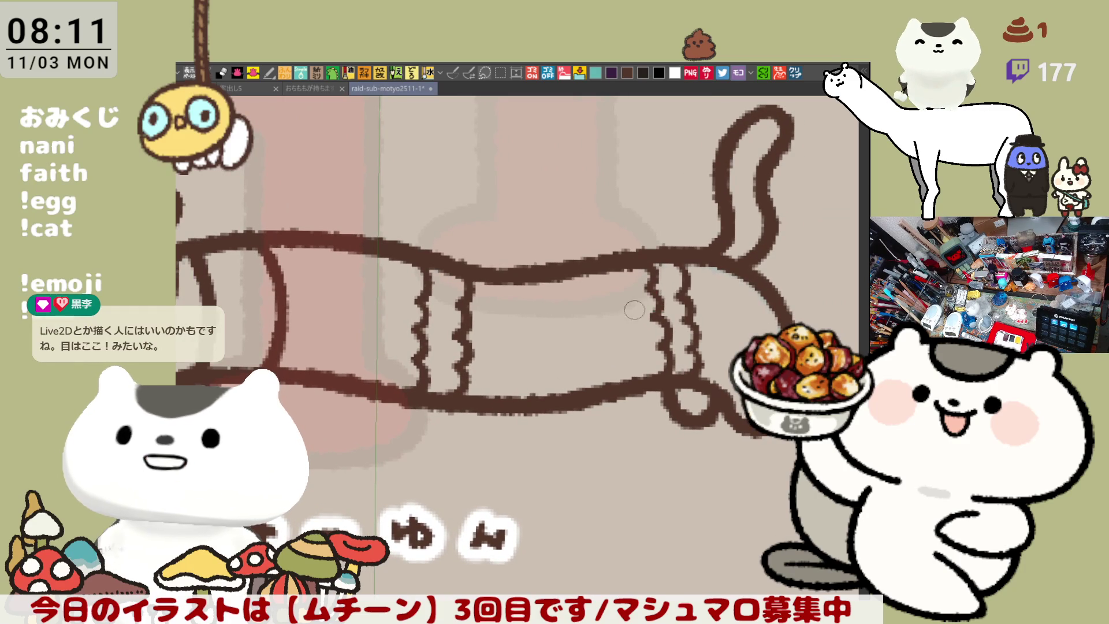
# Step: Thicken the curled tail tip and add a small C-shaped curl inside the body band
pyautogui.moveTo(589, 313); pyautogui.dragTo(541, 413)
pyautogui.moveTo(726, 212); pyautogui.dragTo(733, 232)
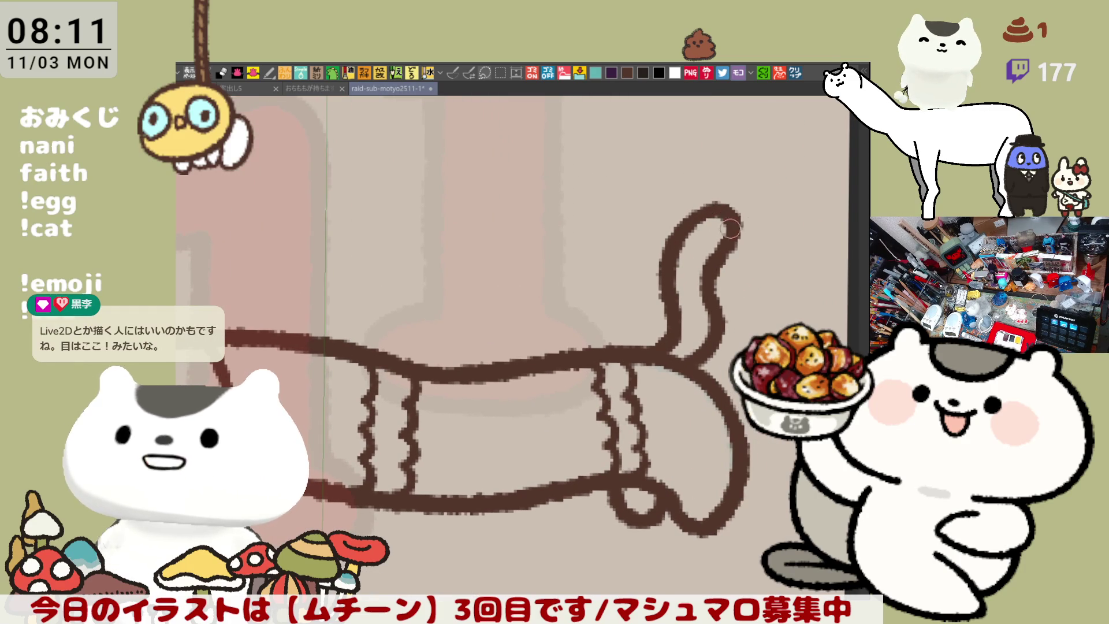
pyautogui.moveTo(410, 455); pyautogui.dragTo(503, 429)
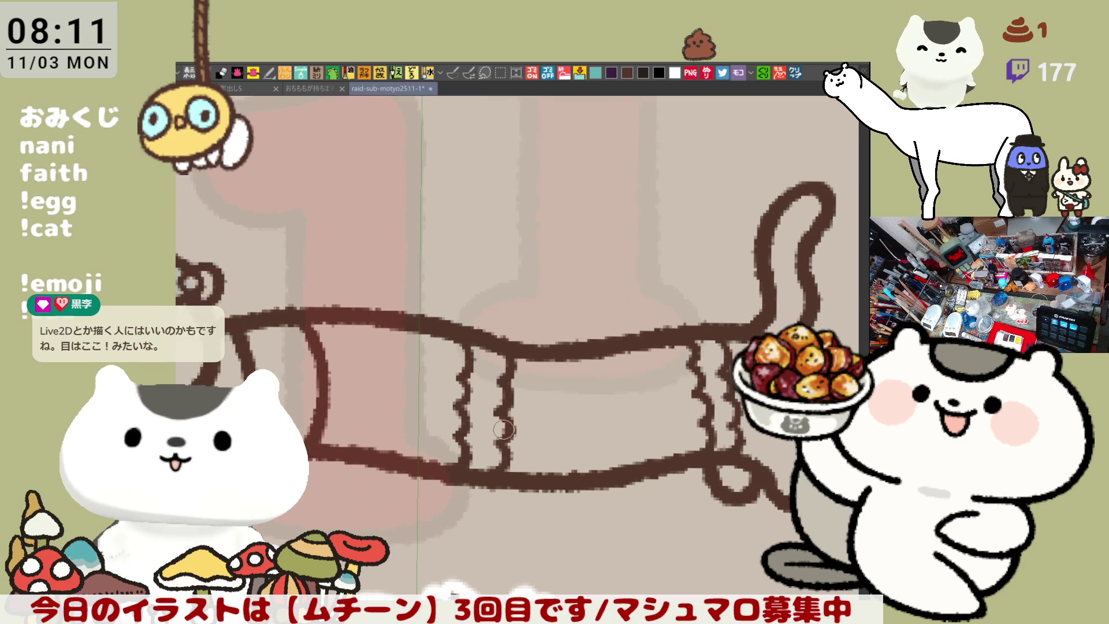
pyautogui.scroll(-5, 503, 429)
pyautogui.scroll(5, 512, 480)
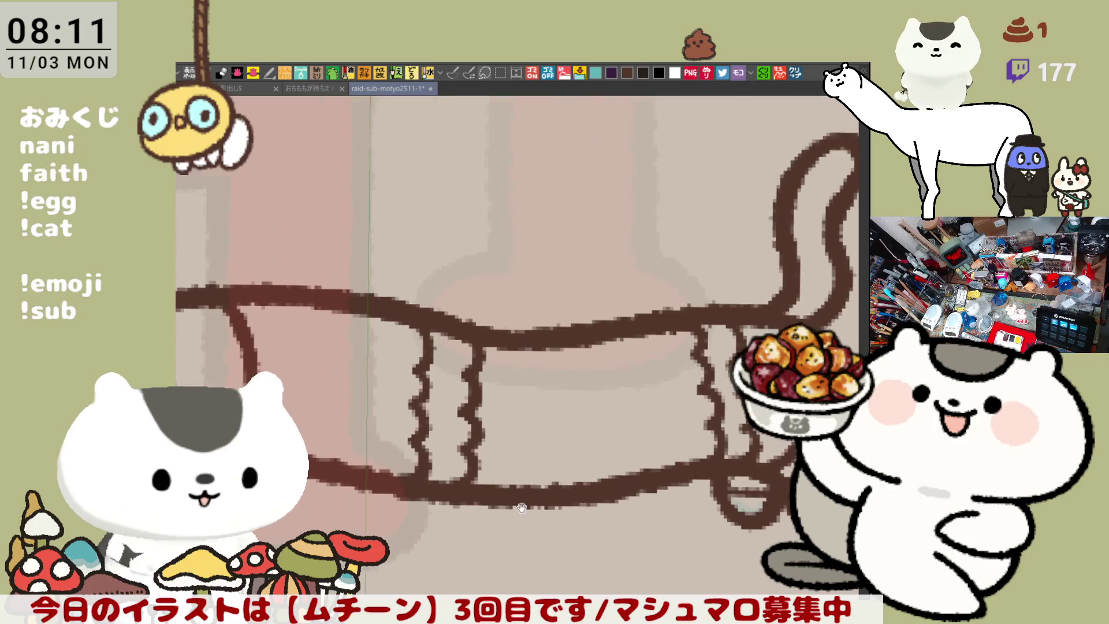
pyautogui.scroll(-5, 512, 481)
pyautogui.scroll(5, 561, 376)
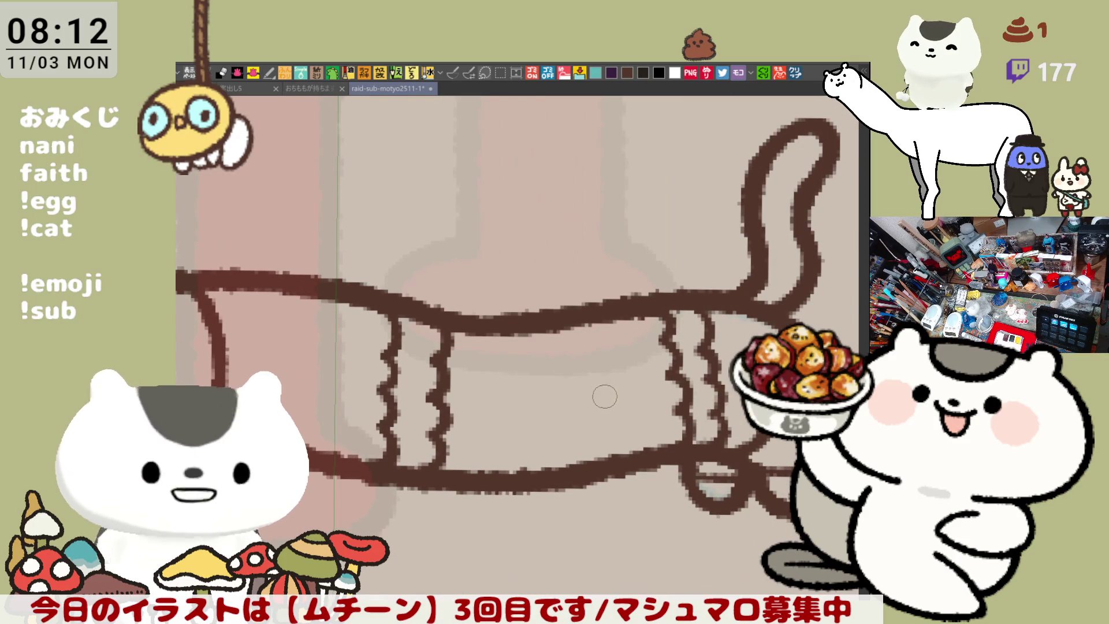
pyautogui.moveTo(577, 391)
pyautogui.mouseDown()
pyautogui.moveTo(608, 396)
pyautogui.moveTo(609, 411)
pyautogui.mouseUp()
# Step: Draw the flower motif's first two lower loops on the cat's body
pyautogui.hotkey('ctrl', 'z')
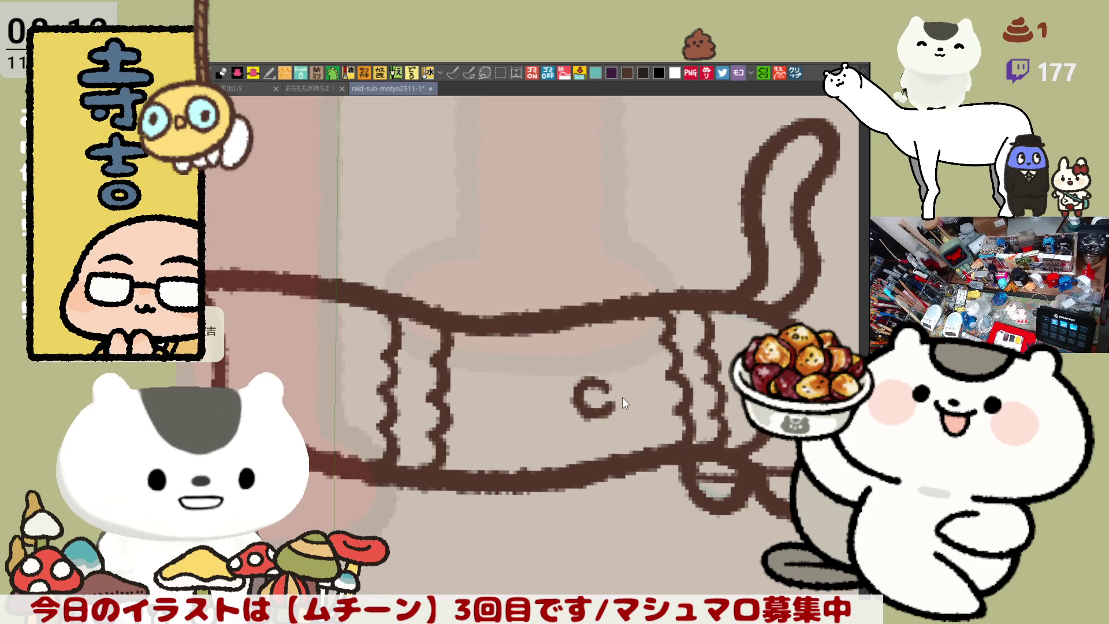
pyautogui.moveTo(603, 384); pyautogui.dragTo(606, 407)
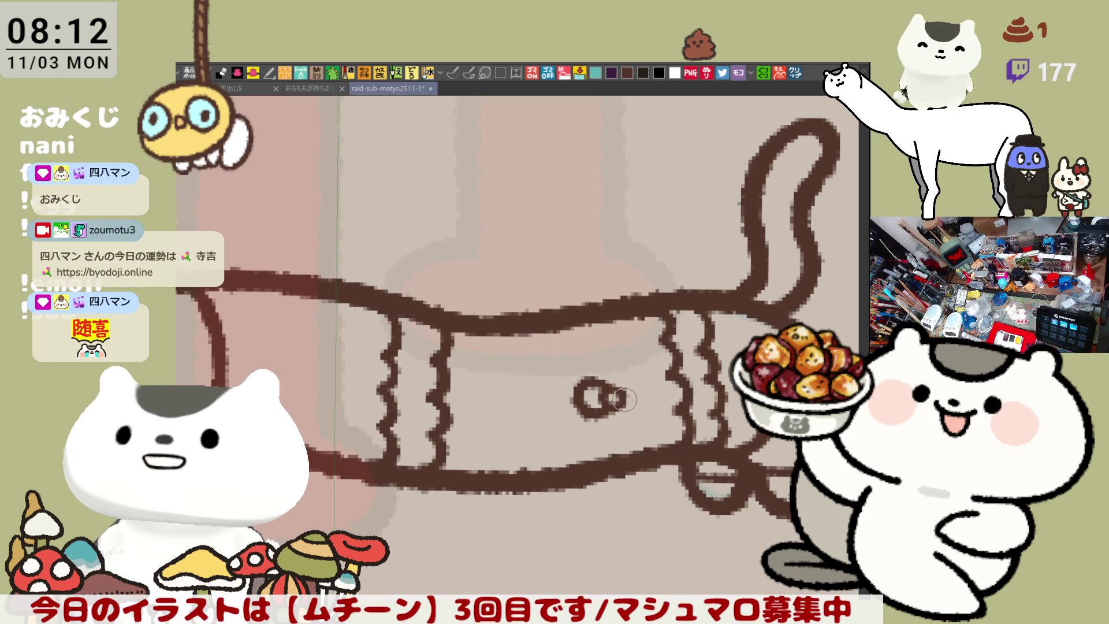
pyautogui.moveTo(615, 391); pyautogui.dragTo(639, 409)
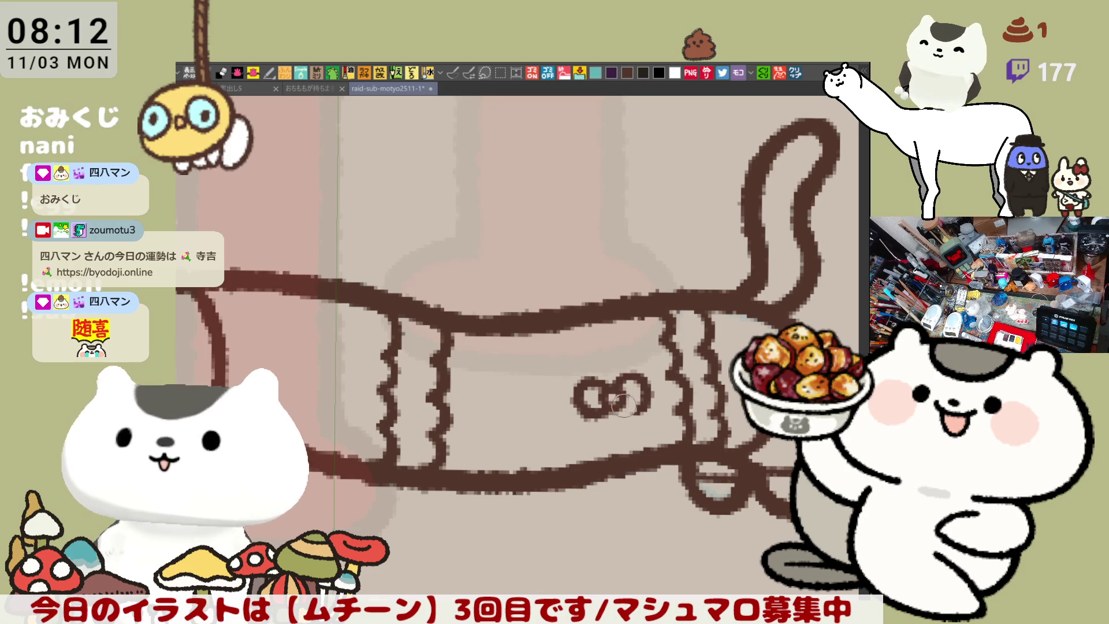
pyautogui.moveTo(606, 393); pyautogui.dragTo(633, 395)
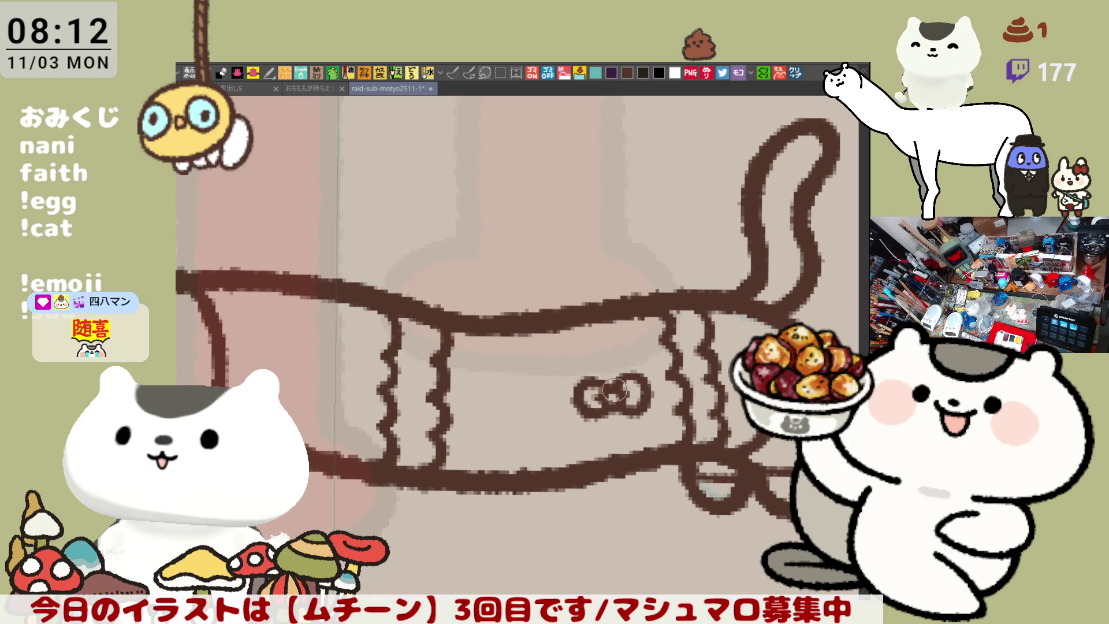
# Step: Zoom in and draw the flower's upper-left and upper-right loops, redoing failed curls
pyautogui.hotkey('ctrl', '+')
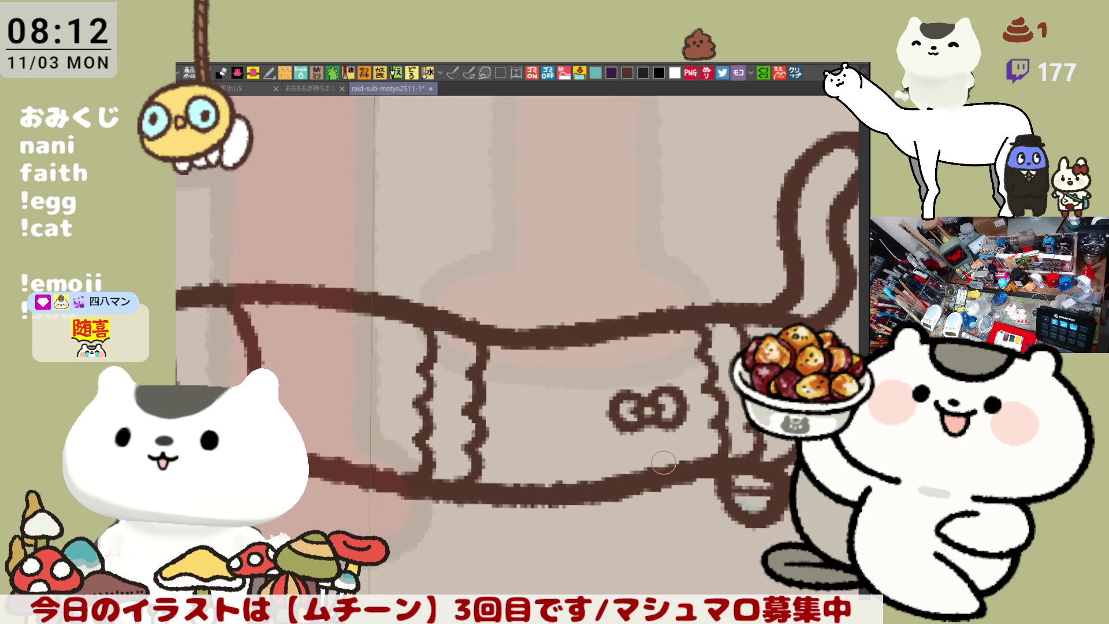
pyautogui.scroll(1, 662, 462)
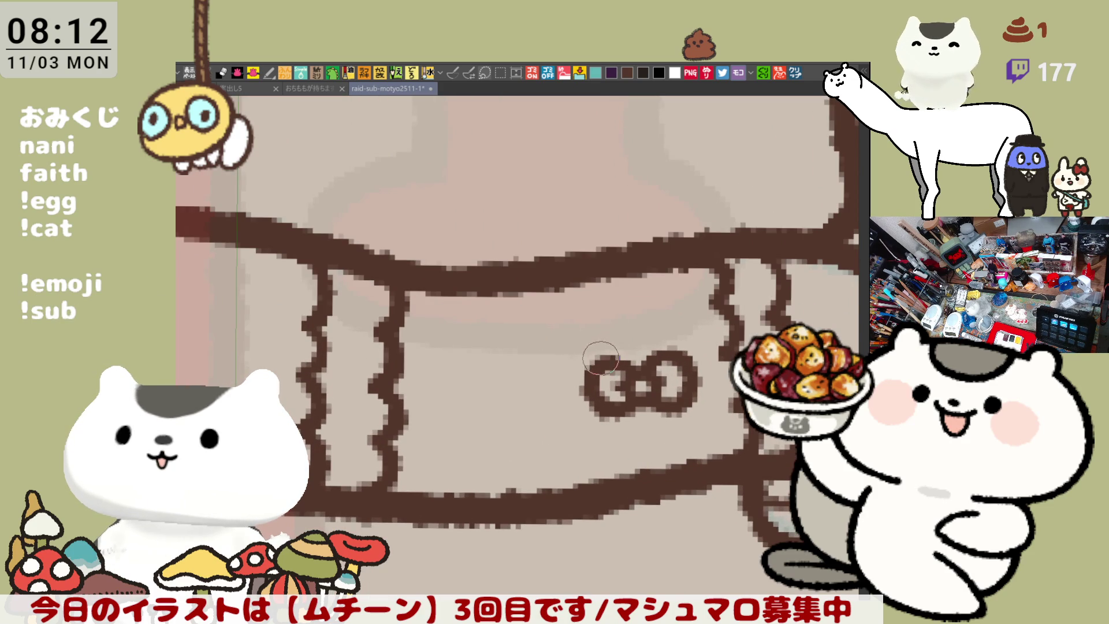
pyautogui.moveTo(600, 358)
pyautogui.mouseDown()
pyautogui.moveTo(589, 337)
pyautogui.moveTo(641, 331)
pyautogui.moveTo(606, 356)
pyautogui.moveTo(592, 328)
pyautogui.moveTo(635, 335)
pyautogui.mouseUp()
pyautogui.hotkey('ctrl', 'z')
pyautogui.hotkey('ctrl', 'z')
pyautogui.hotkey('ctrl', 'z')
pyautogui.hotkey('ctrl', 'z')
pyautogui.hotkey('ctrl', 'z')
pyautogui.moveTo(583, 363)
pyautogui.mouseDown()
pyautogui.moveTo(612, 330)
pyautogui.moveTo(586, 325)
pyautogui.moveTo(635, 323)
pyautogui.moveTo(583, 363)
pyautogui.moveTo(601, 322)
pyautogui.moveTo(589, 358)
pyautogui.moveTo(685, 361)
pyautogui.mouseUp()
pyautogui.hotkey('ctrl', 'z')
pyautogui.hotkey('ctrl', 'z')
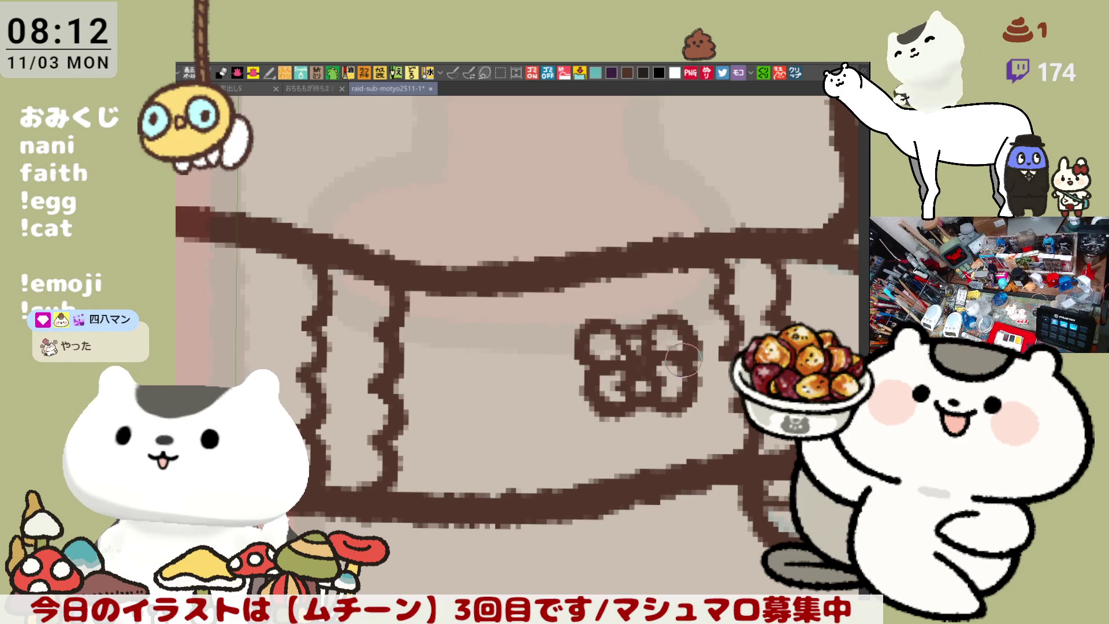
pyautogui.moveTo(642, 331)
pyautogui.mouseDown()
pyautogui.moveTo(693, 341)
pyautogui.moveTo(687, 361)
pyautogui.moveTo(660, 310)
pyautogui.moveTo(638, 346)
pyautogui.moveTo(663, 310)
pyautogui.moveTo(690, 335)
pyautogui.moveTo(637, 359)
pyautogui.moveTo(649, 323)
pyautogui.moveTo(670, 340)
pyautogui.moveTo(607, 343)
pyautogui.moveTo(636, 344)
pyautogui.moveTo(612, 326)
pyautogui.moveTo(627, 335)
pyautogui.moveTo(661, 317)
pyautogui.moveTo(655, 303)
pyautogui.mouseUp()
pyautogui.hotkey('ctrl', 'z')
pyautogui.hotkey('ctrl', 'z')
pyautogui.hotkey('ctrl', 'z')
pyautogui.hotkey('ctrl', 'z')
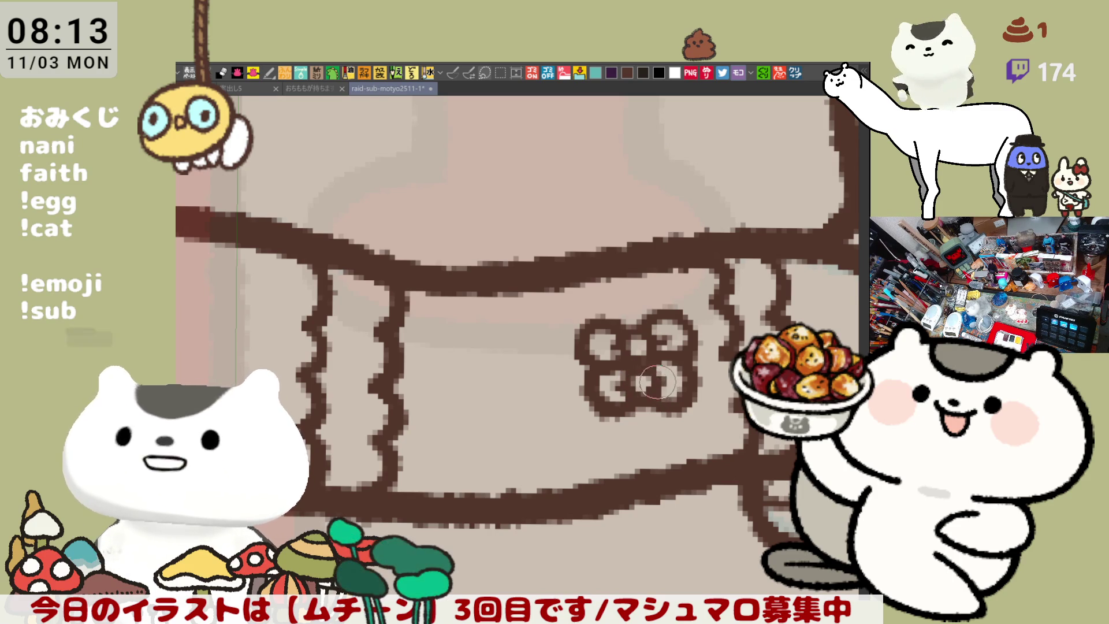
# Step: Darken the flower's lower-left loop, then check the body stripes and zoom out to the whole cat
pyautogui.moveTo(647, 399); pyautogui.dragTo(634, 398)
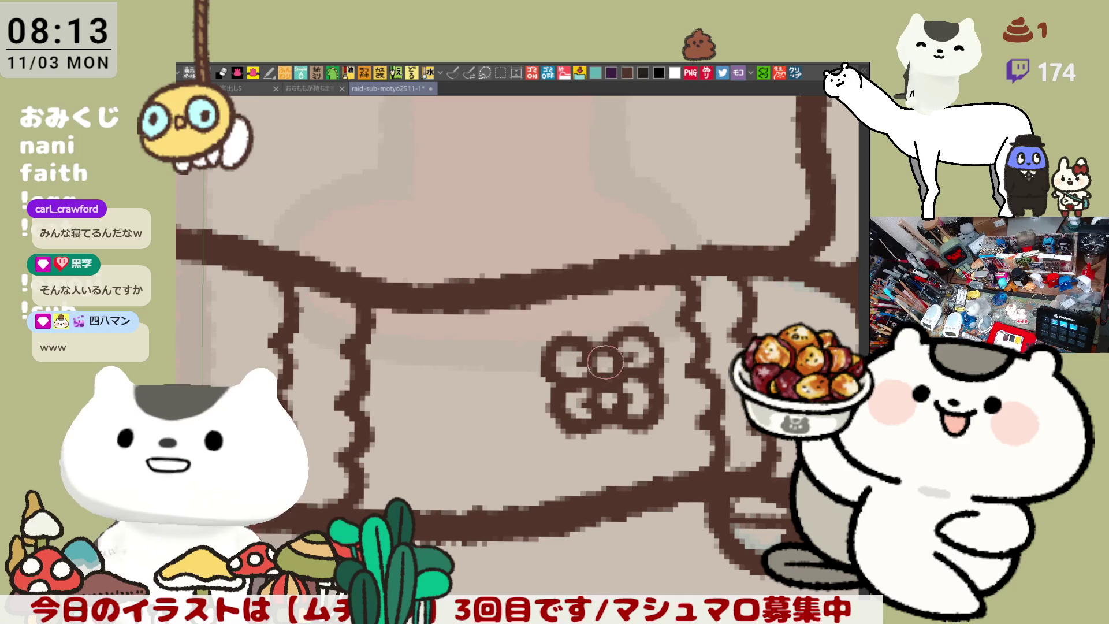
pyautogui.moveTo(640, 393); pyautogui.dragTo(571, 373)
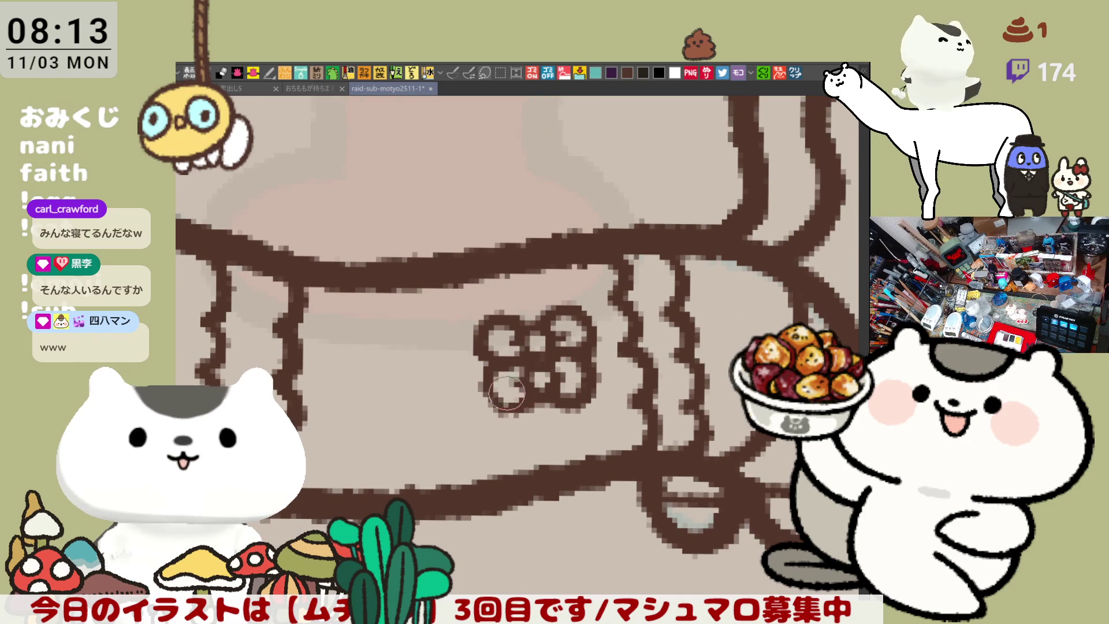
pyautogui.moveTo(495, 363); pyautogui.dragTo(535, 396)
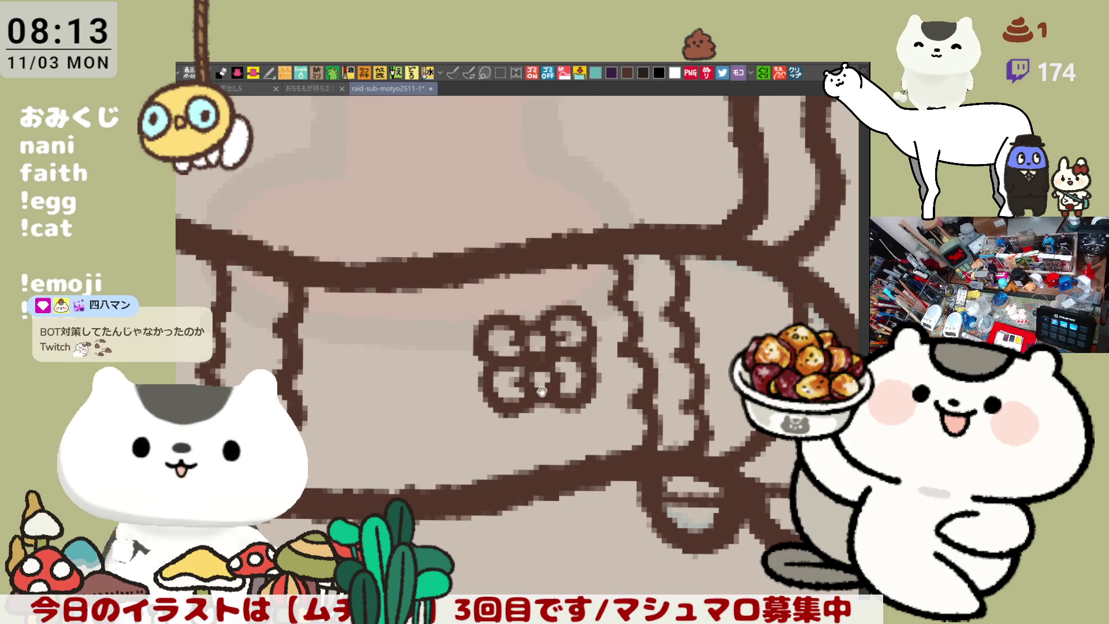
pyautogui.moveTo(539, 388); pyautogui.dragTo(451, 401)
pyautogui.moveTo(575, 369); pyautogui.dragTo(588, 381)
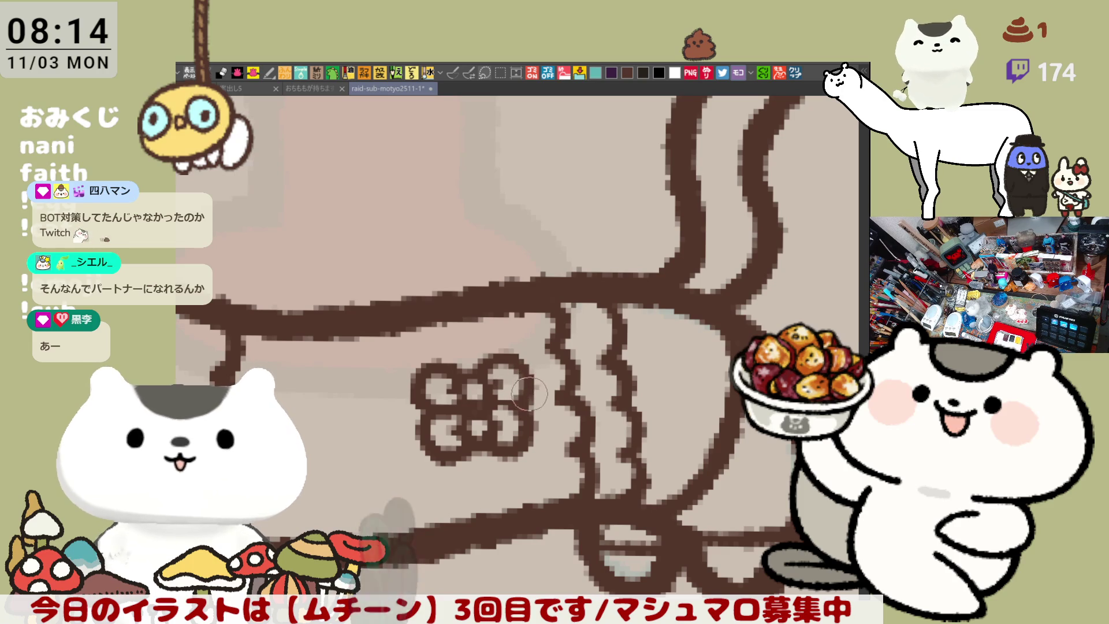
pyautogui.moveTo(521, 400); pyautogui.dragTo(528, 408)
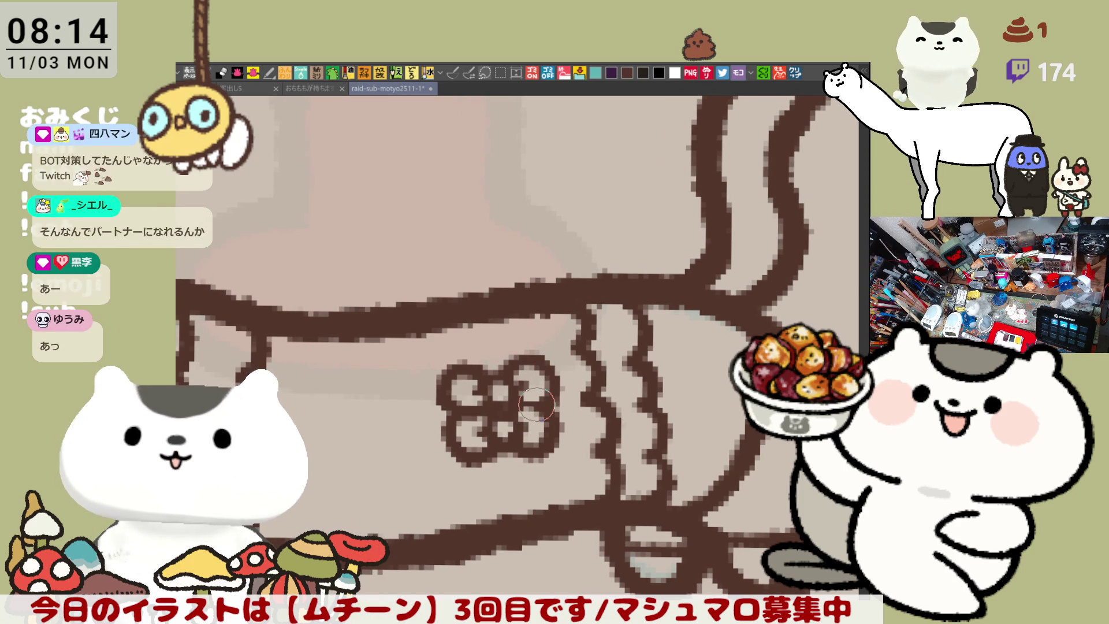
pyautogui.moveTo(535, 404)
pyautogui.mouseDown()
pyautogui.moveTo(555, 370)
pyautogui.moveTo(582, 392)
pyautogui.moveTo(555, 430)
pyautogui.moveTo(528, 417)
pyautogui.moveTo(556, 436)
pyautogui.mouseUp()
pyautogui.scroll(-5, 556, 437)
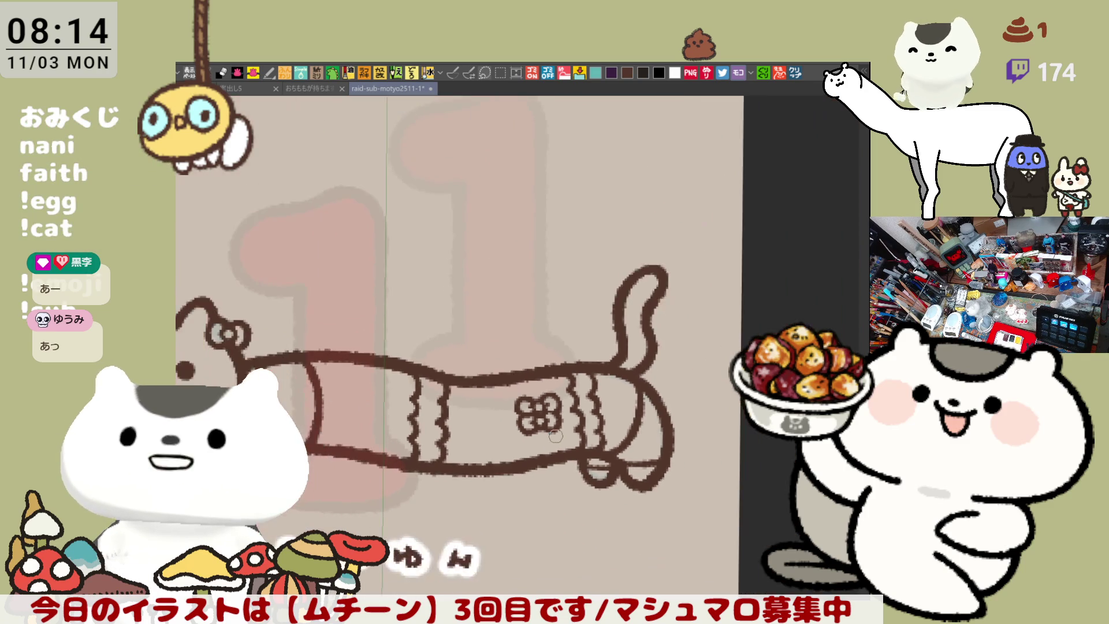
pyautogui.scroll(3, 555, 436)
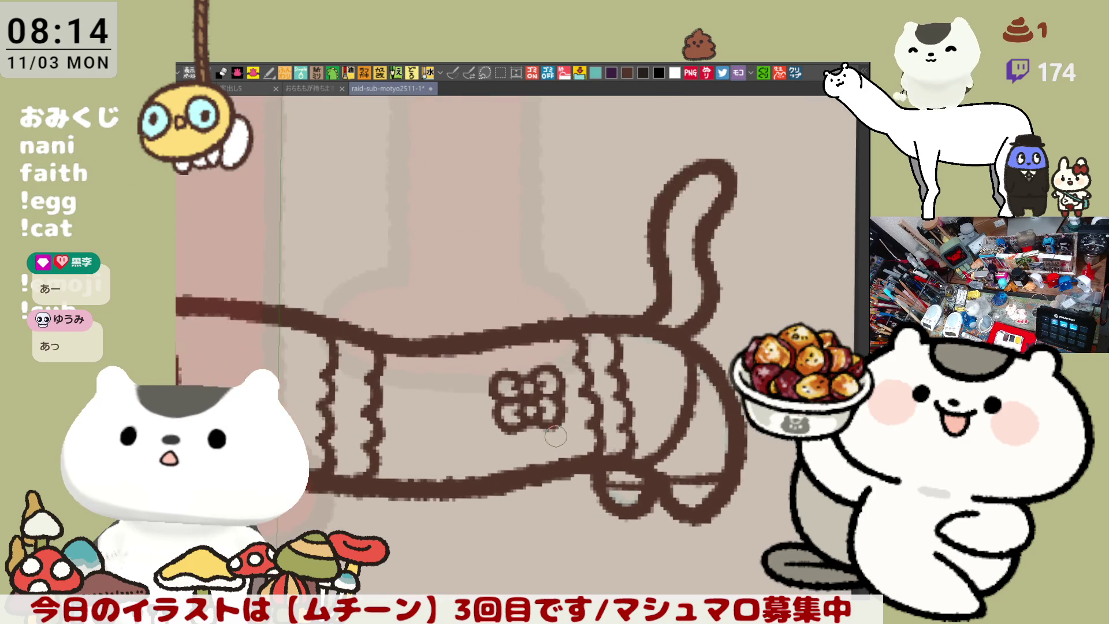
pyautogui.scroll(-3, 555, 437)
pyautogui.scroll(-4, 556, 436)
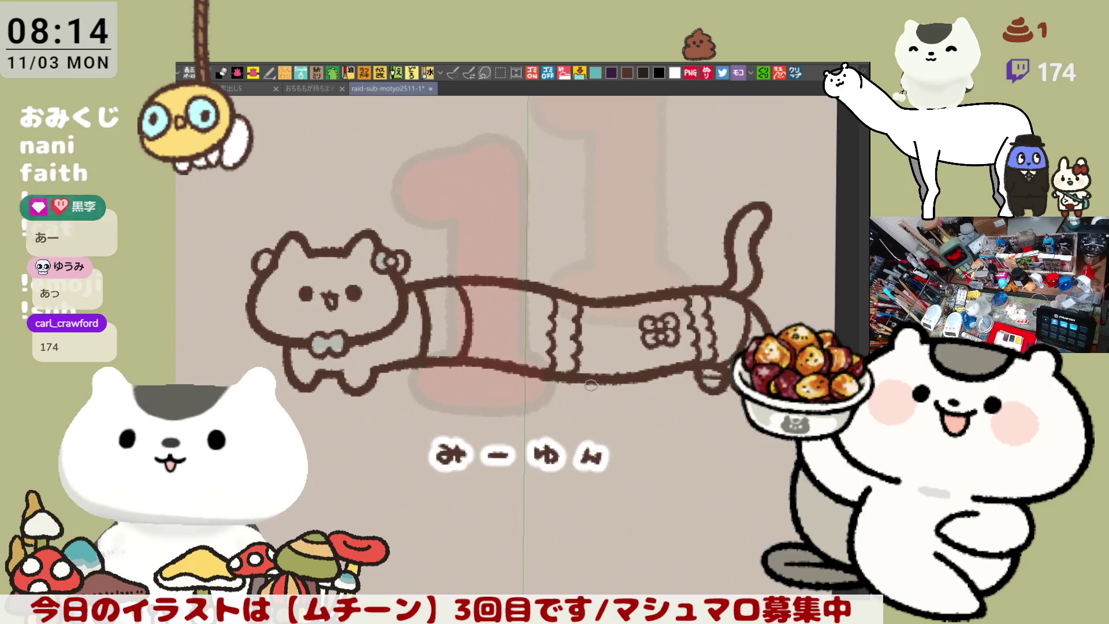
pyautogui.scroll(2, 541, 467)
pyautogui.moveTo(567, 470)
pyautogui.mouseDown()
pyautogui.moveTo(433, 471)
pyautogui.moveTo(466, 482)
pyautogui.mouseUp()
pyautogui.scroll(2, 466, 482)
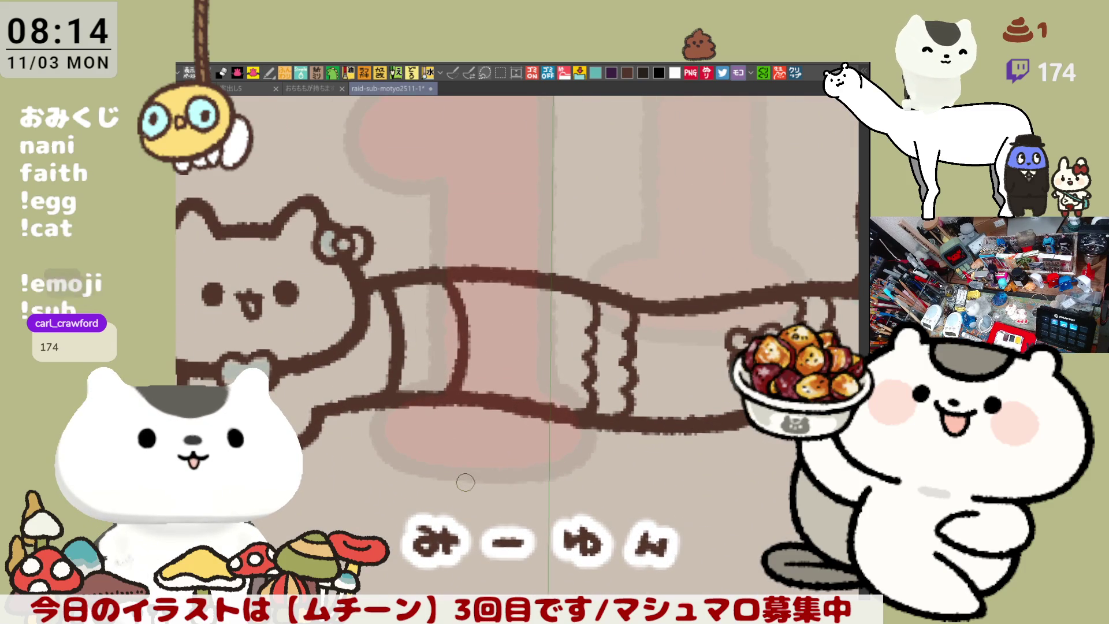
pyautogui.scroll(5, 465, 481)
pyautogui.moveTo(465, 482)
pyautogui.mouseDown()
pyautogui.moveTo(515, 375)
pyautogui.moveTo(647, 468)
pyautogui.mouseUp()
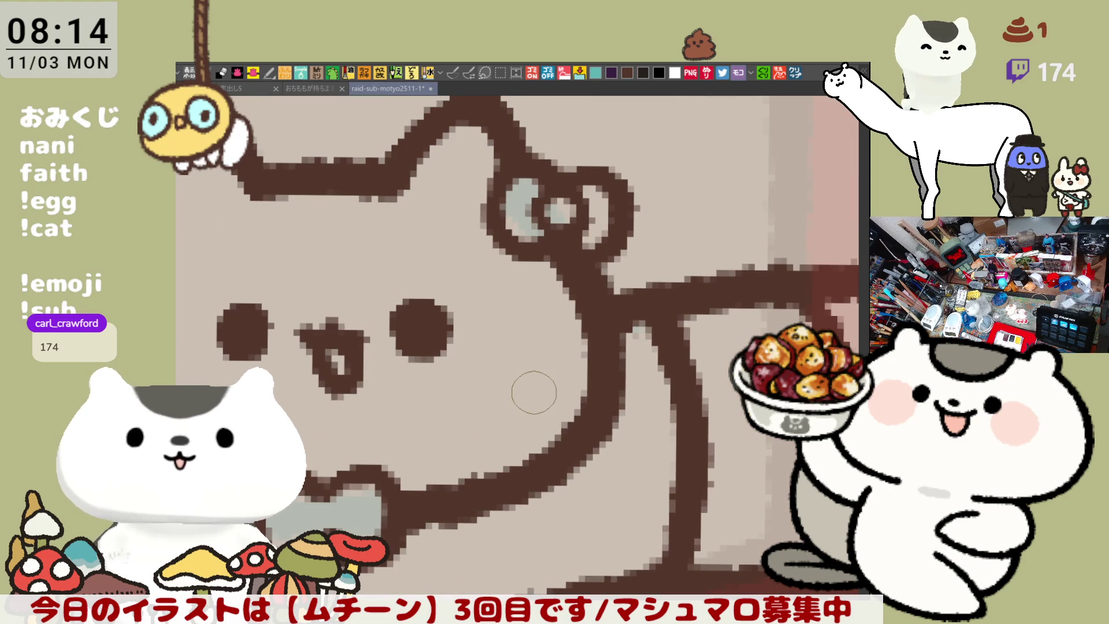
pyautogui.scroll(-5, 533, 392)
pyautogui.moveTo(628, 386)
pyautogui.mouseDown()
pyautogui.moveTo(490, 358)
pyautogui.moveTo(482, 329)
pyautogui.mouseUp()
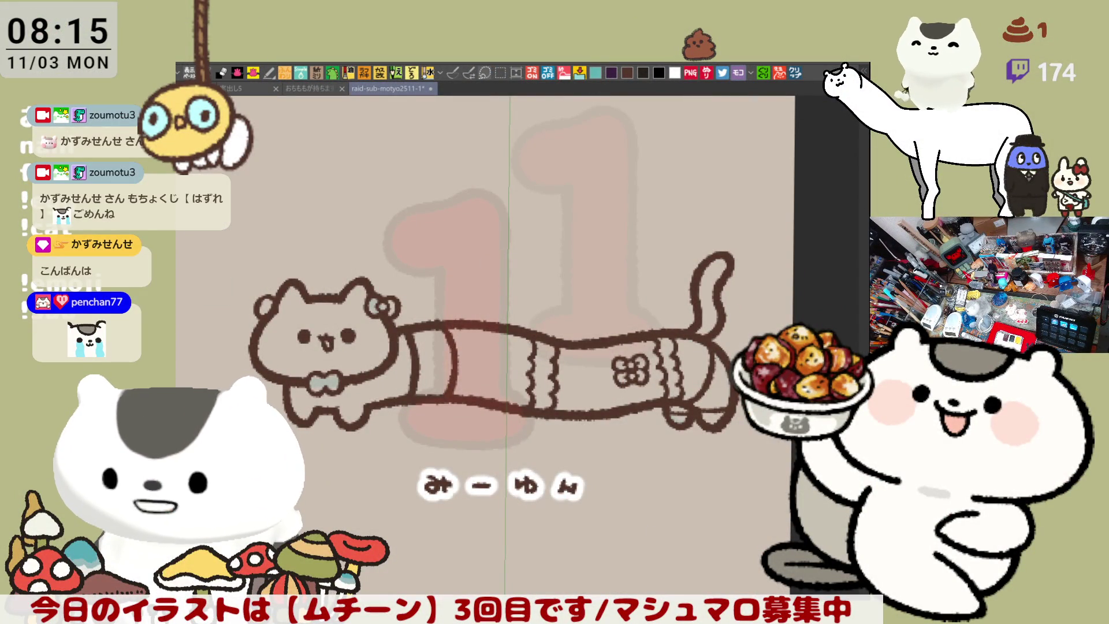
# Step: Check the lineart, then lasso-fill みーゆん's head, body and tail in light blue
pyautogui.moveTo(594, 442); pyautogui.dragTo(693, 398)
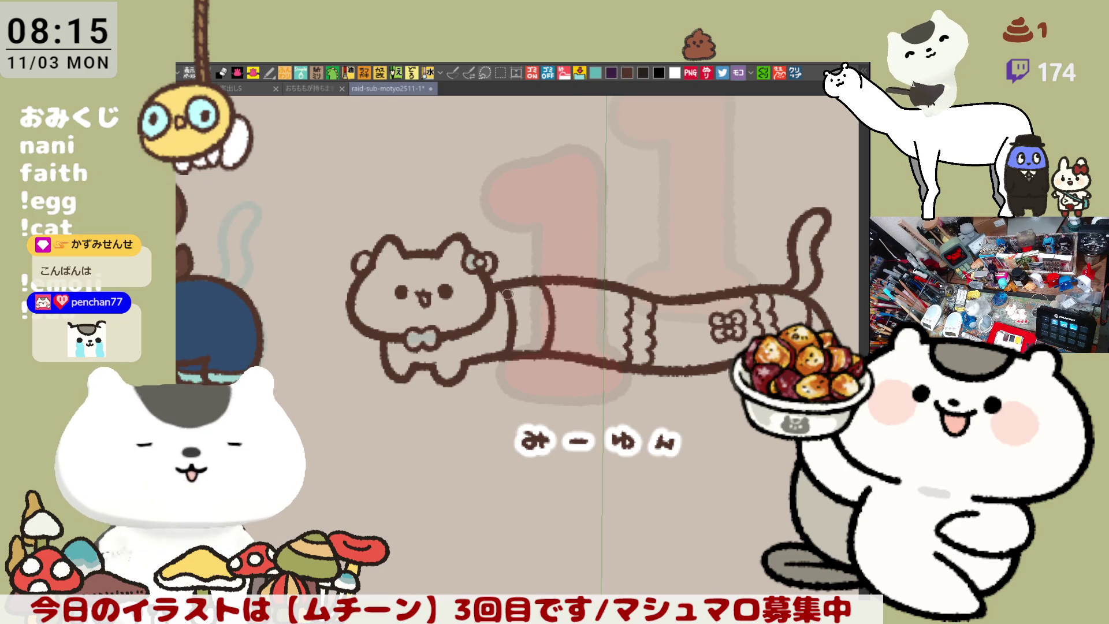
pyautogui.scroll(2, 508, 336)
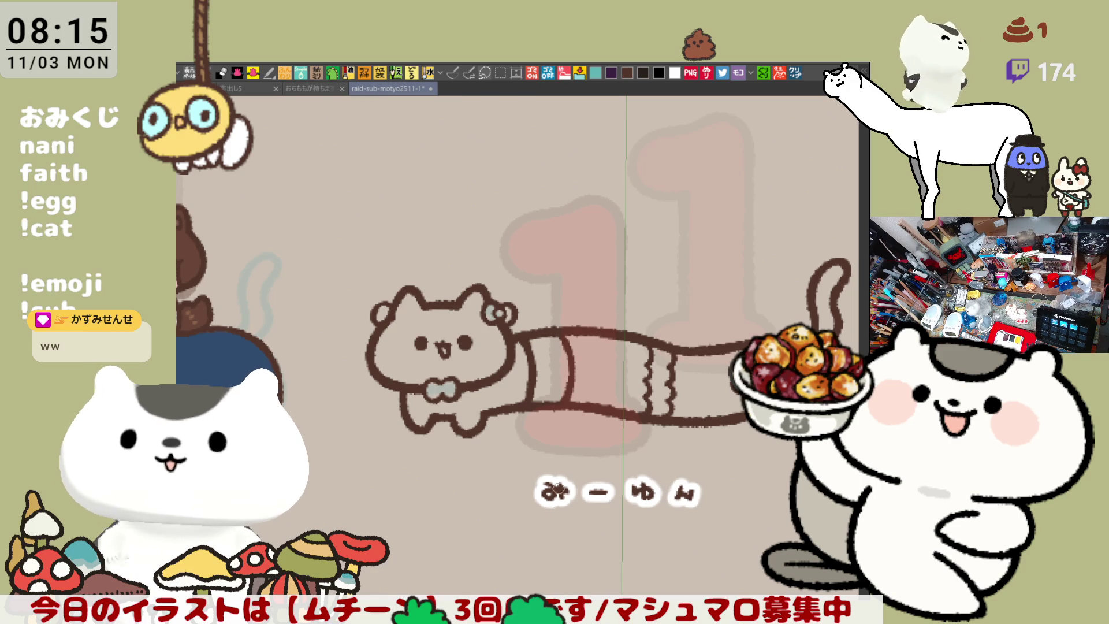
pyautogui.scroll(-5, 526, 454)
pyautogui.moveTo(527, 455)
pyautogui.mouseDown()
pyautogui.moveTo(613, 362)
pyautogui.moveTo(619, 305)
pyautogui.mouseUp()
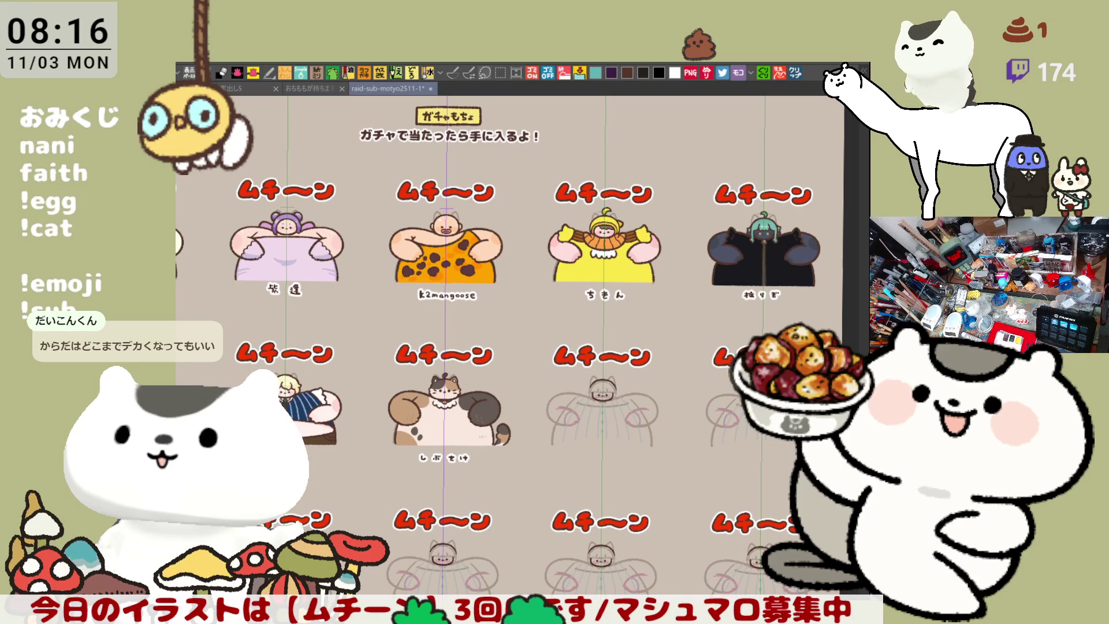
pyautogui.moveTo(631, 219)
pyautogui.mouseDown()
pyautogui.moveTo(663, 315)
pyautogui.moveTo(648, 443)
pyautogui.moveTo(581, 504)
pyautogui.moveTo(537, 582)
pyautogui.moveTo(496, 592)
pyautogui.mouseUp()
pyautogui.scroll(10, 598, 397)
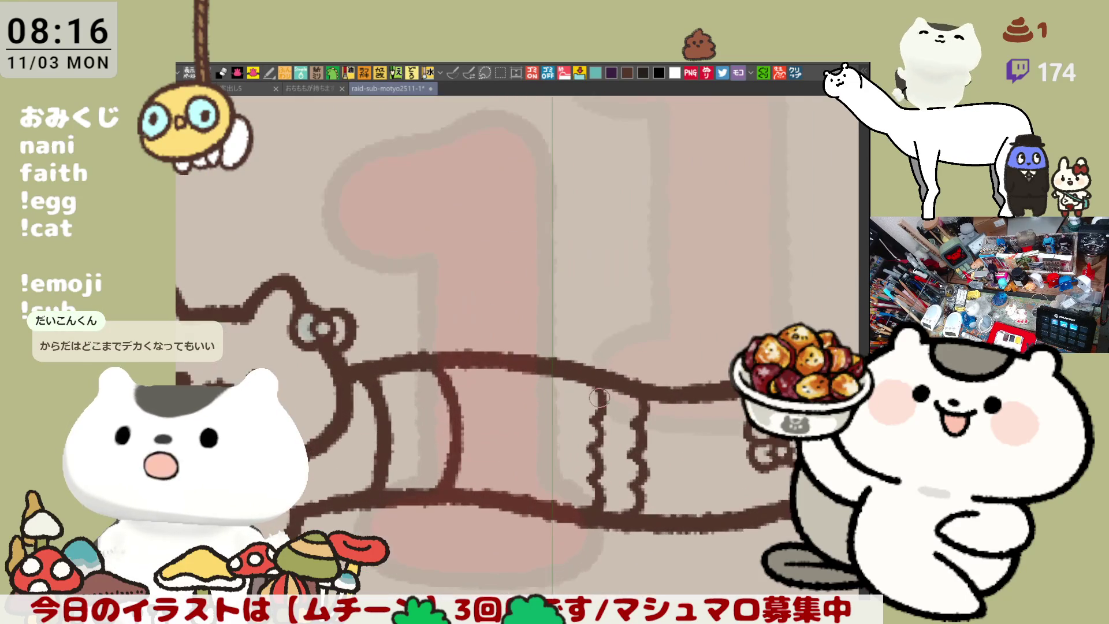
pyautogui.scroll(2, 599, 397)
pyautogui.moveTo(599, 397); pyautogui.dragTo(654, 282)
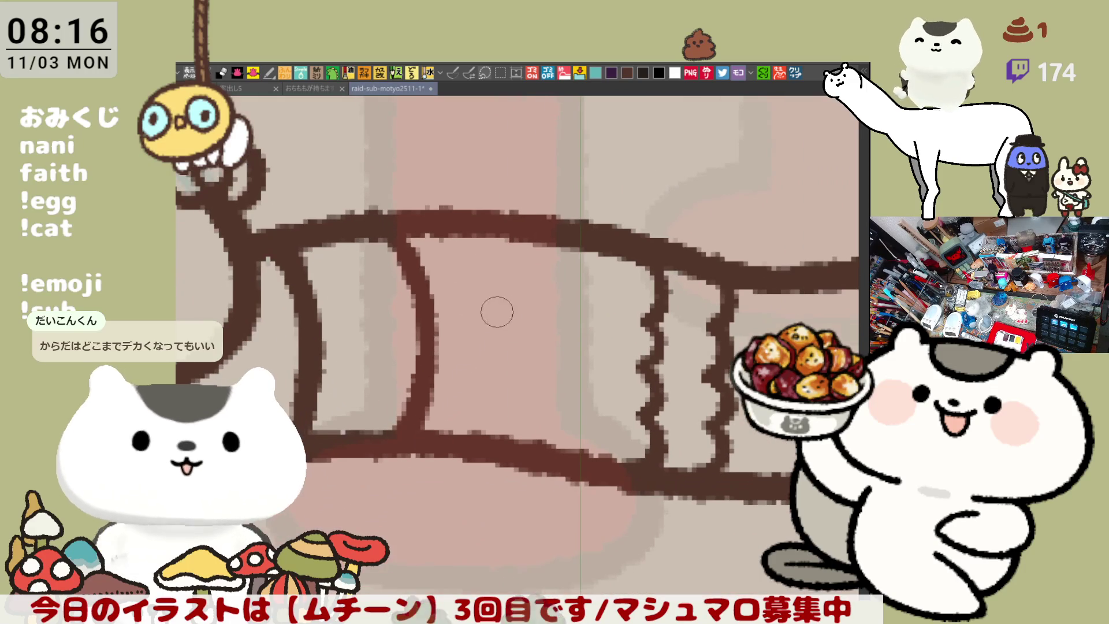
pyautogui.scroll(-5, 472, 306)
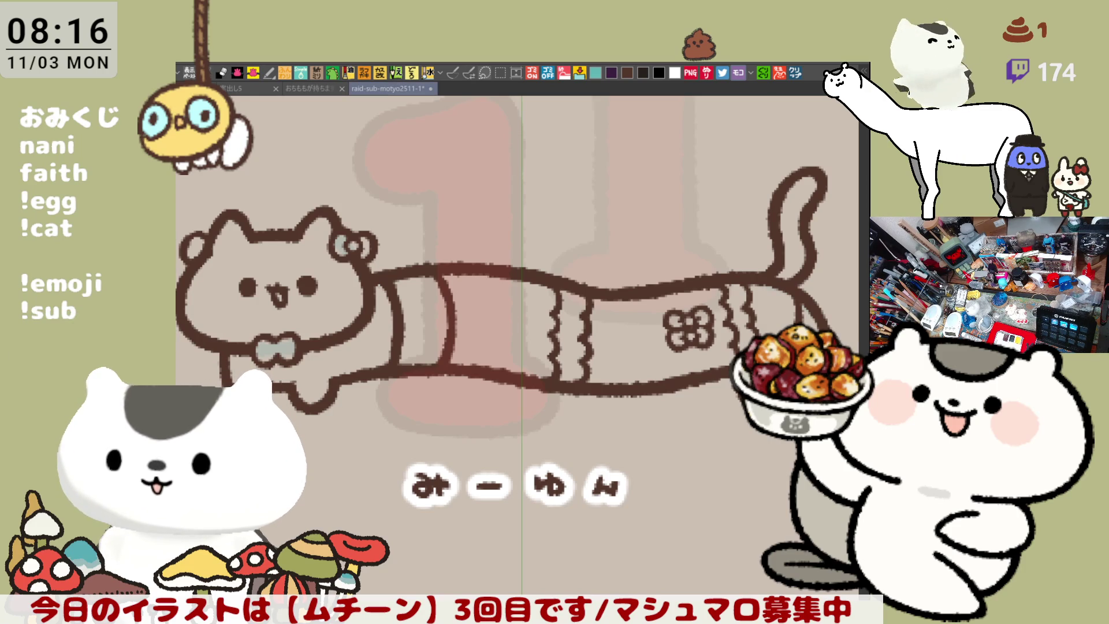
pyautogui.moveTo(181, 292)
pyautogui.mouseDown()
pyautogui.moveTo(183, 246)
pyautogui.moveTo(323, 127)
pyautogui.moveTo(809, 104)
pyautogui.moveTo(837, 257)
pyautogui.moveTo(700, 502)
pyautogui.moveTo(332, 445)
pyautogui.moveTo(185, 352)
pyautogui.mouseUp()
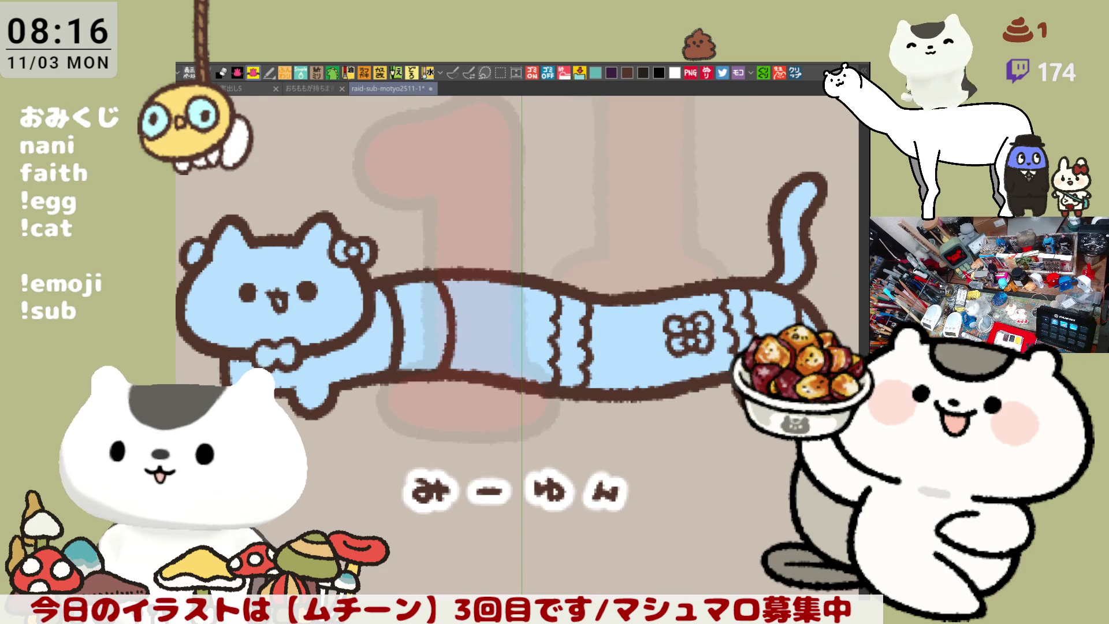
# Step: Paint the cat's ear bow and the body flower dark blue
pyautogui.moveTo(584, 406); pyautogui.dragTo(565, 349)
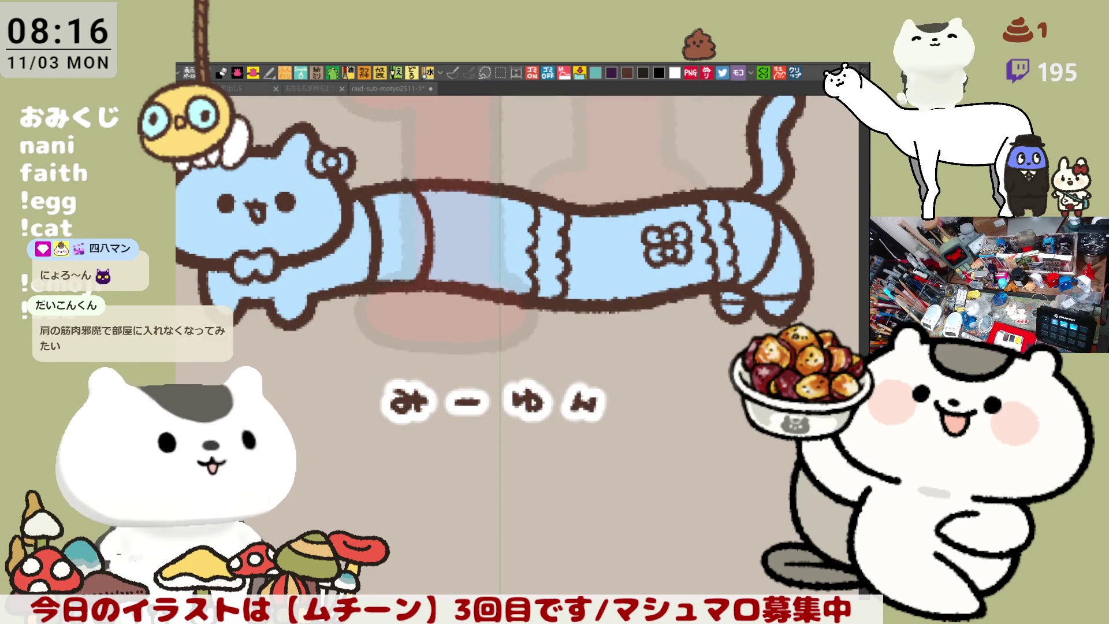
pyautogui.scroll(3, 281, 265)
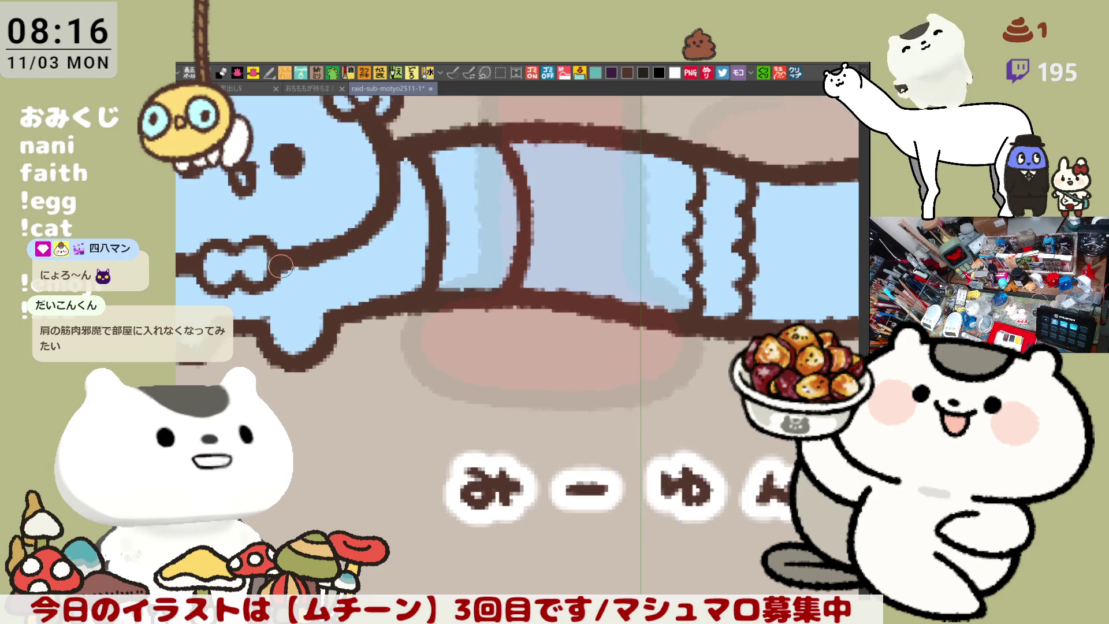
pyautogui.moveTo(281, 266); pyautogui.dragTo(351, 369)
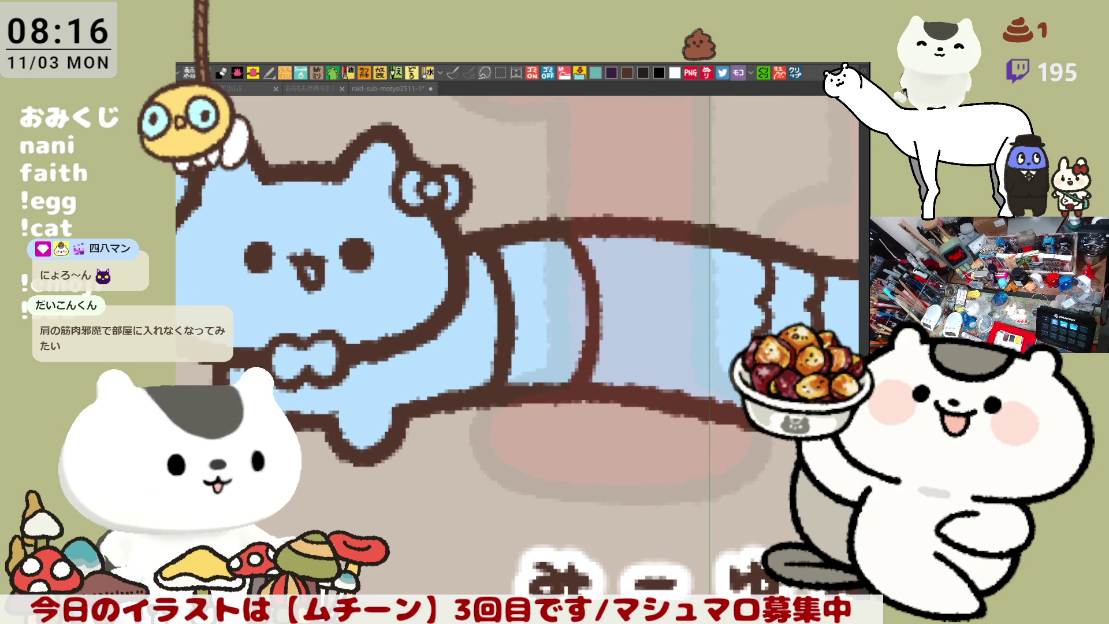
pyautogui.moveTo(180, 176); pyautogui.dragTo(181, 205)
pyautogui.moveTo(413, 159)
pyautogui.mouseDown()
pyautogui.moveTo(413, 184)
pyautogui.moveTo(439, 183)
pyautogui.mouseUp()
pyautogui.hscroll(5, 595, 289)
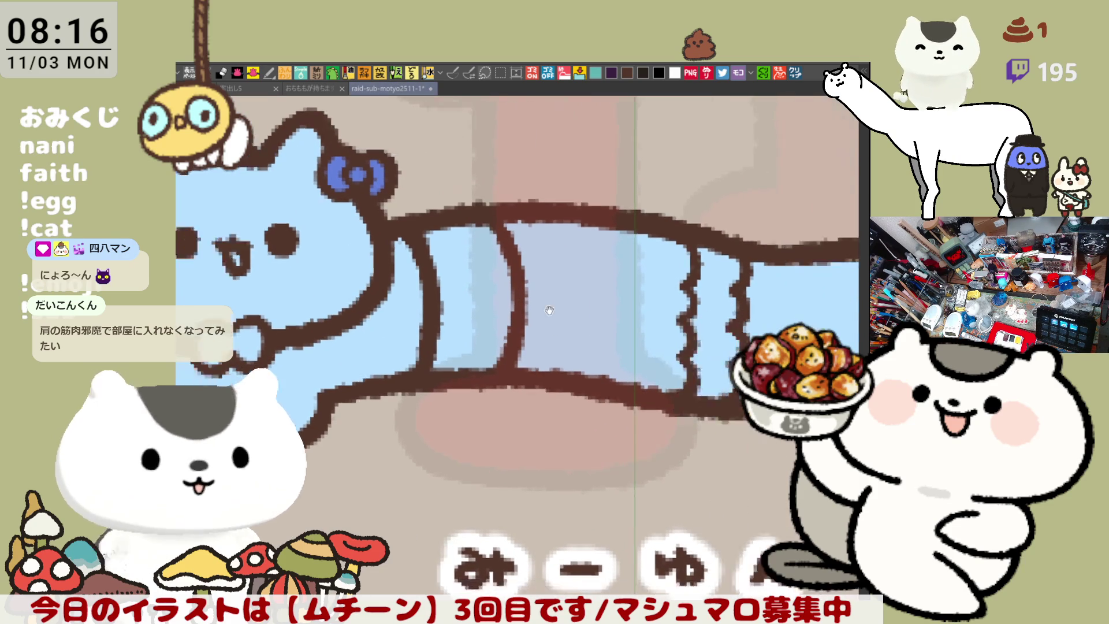
pyautogui.moveTo(651, 253)
pyautogui.mouseDown()
pyautogui.moveTo(626, 260)
pyautogui.moveTo(635, 291)
pyautogui.mouseUp()
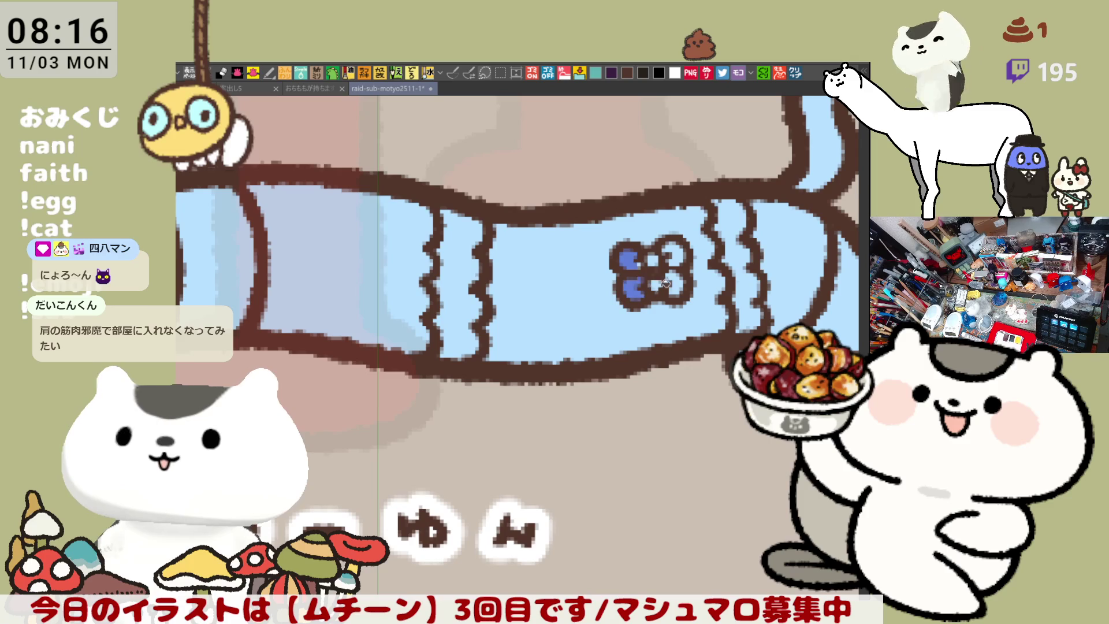
pyautogui.moveTo(680, 252)
pyautogui.mouseDown()
pyautogui.moveTo(684, 292)
pyautogui.moveTo(655, 283)
pyautogui.mouseUp()
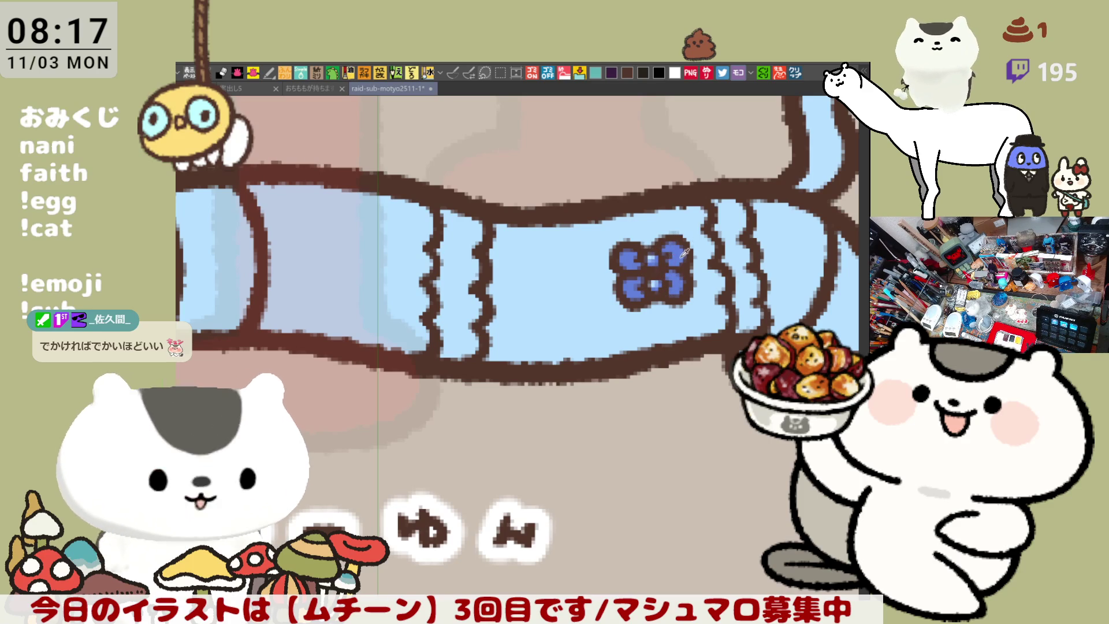
# Step: Patch gaps at the ear and neck in light blue and fill the head white
pyautogui.scroll(-3, 643, 385)
pyautogui.scroll(4, 536, 251)
pyautogui.moveTo(540, 250); pyautogui.dragTo(542, 249)
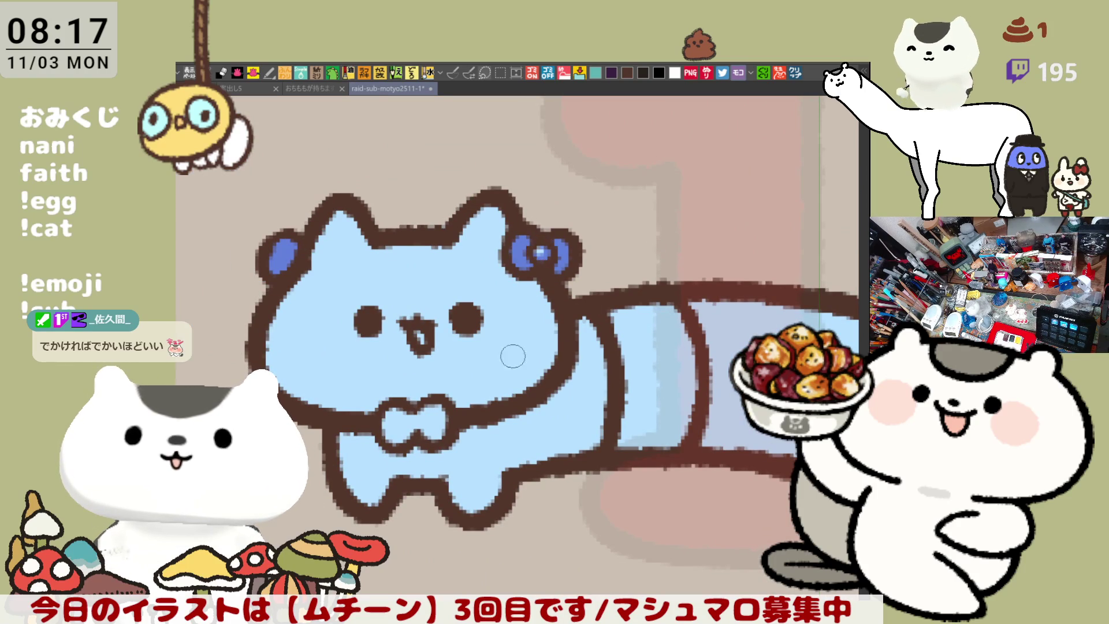
pyautogui.scroll(-2, 597, 290)
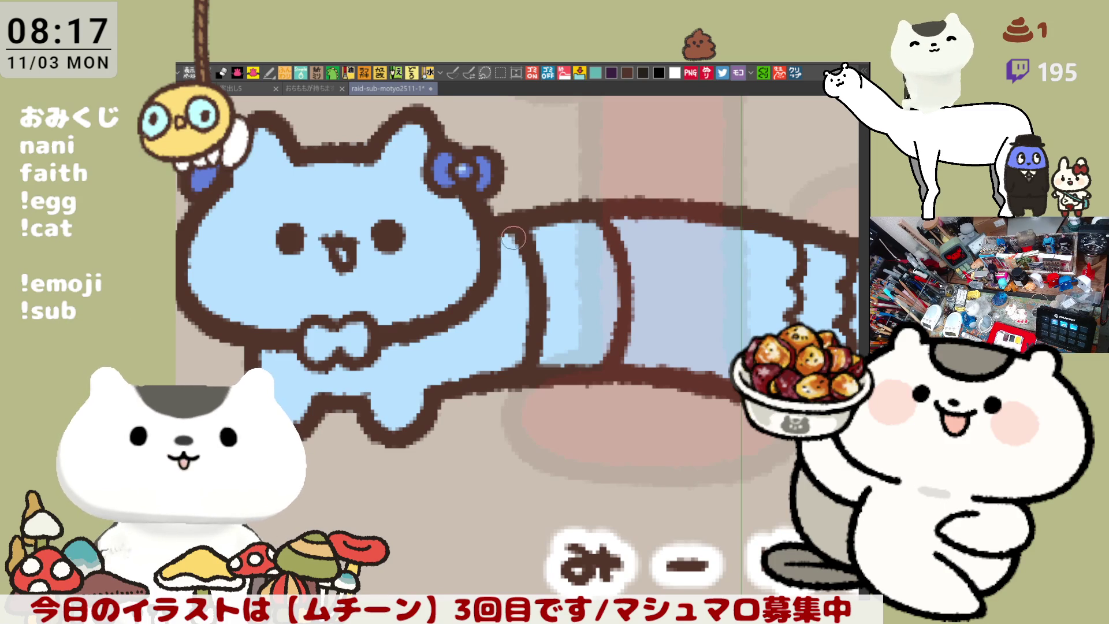
pyautogui.moveTo(511, 242)
pyautogui.mouseDown()
pyautogui.moveTo(531, 248)
pyautogui.moveTo(543, 312)
pyautogui.moveTo(491, 306)
pyautogui.moveTo(532, 324)
pyautogui.mouseUp()
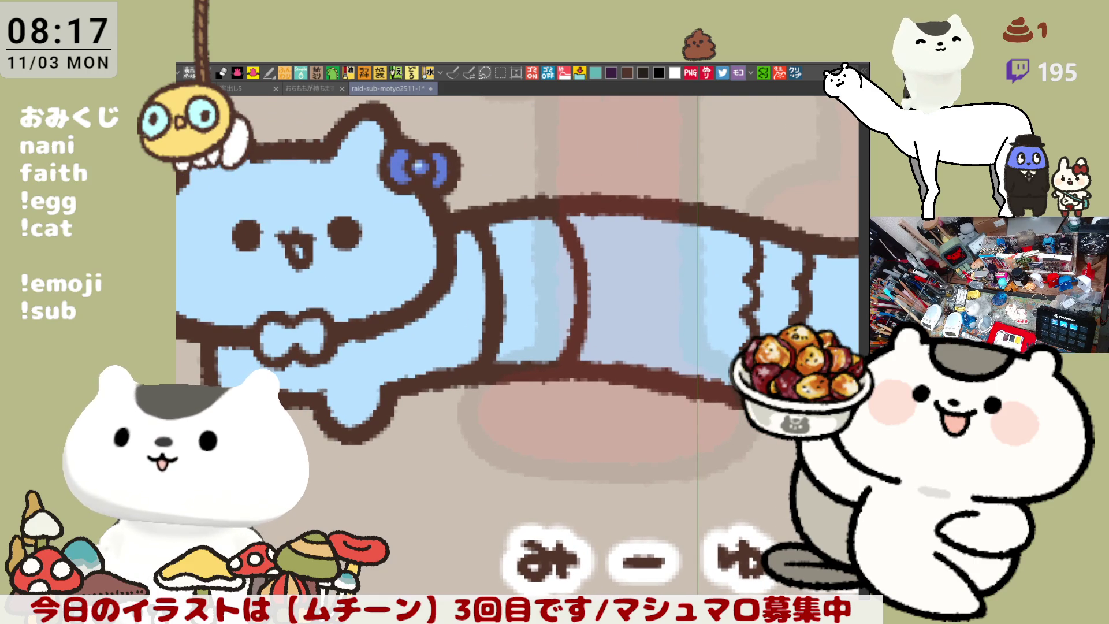
pyautogui.moveTo(512, 344)
pyautogui.mouseDown()
pyautogui.moveTo(633, 369)
pyautogui.moveTo(563, 425)
pyautogui.mouseUp()
pyautogui.click(490, 249)
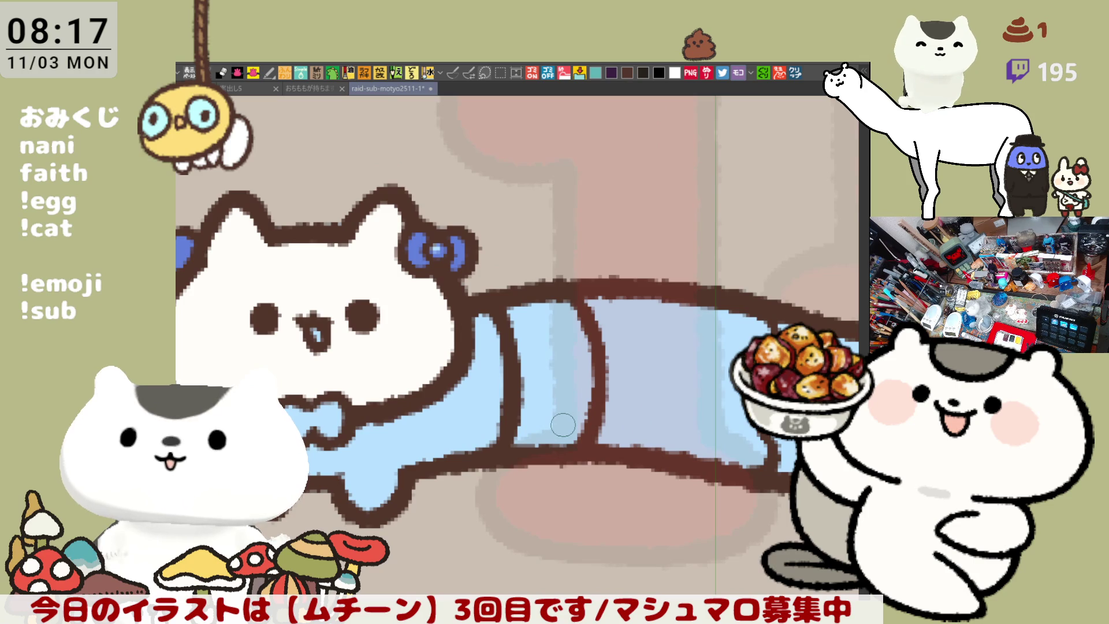
# Step: Fill the cat's front body, legs and lace band white, and brush the bow tie dark blue
pyautogui.scroll(-4, 563, 425)
pyautogui.scroll(1, 512, 333)
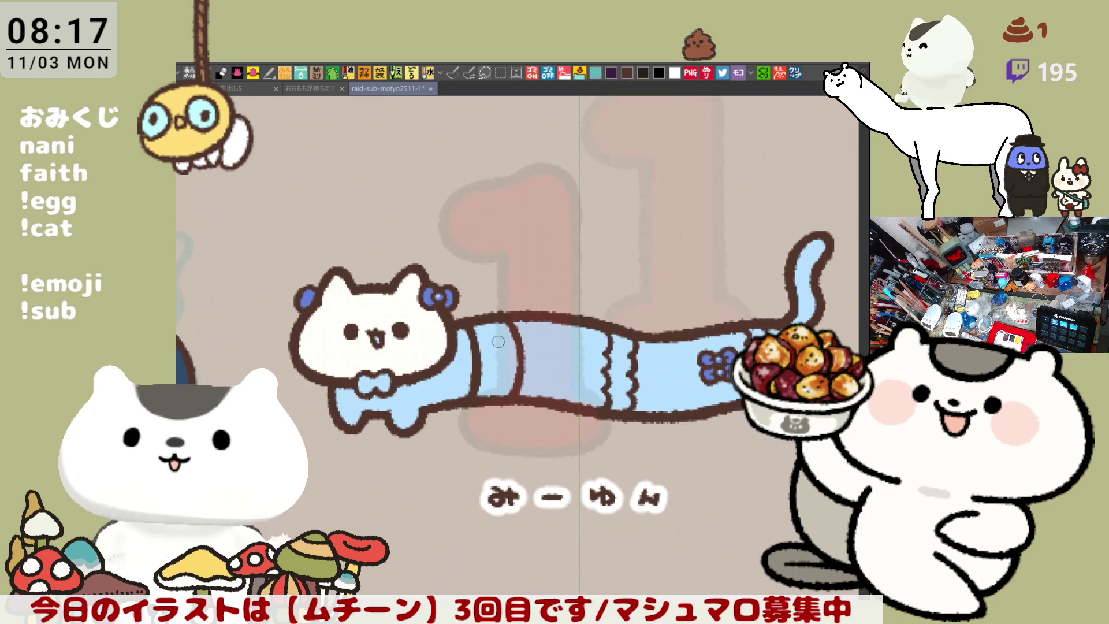
pyautogui.click(446, 376)
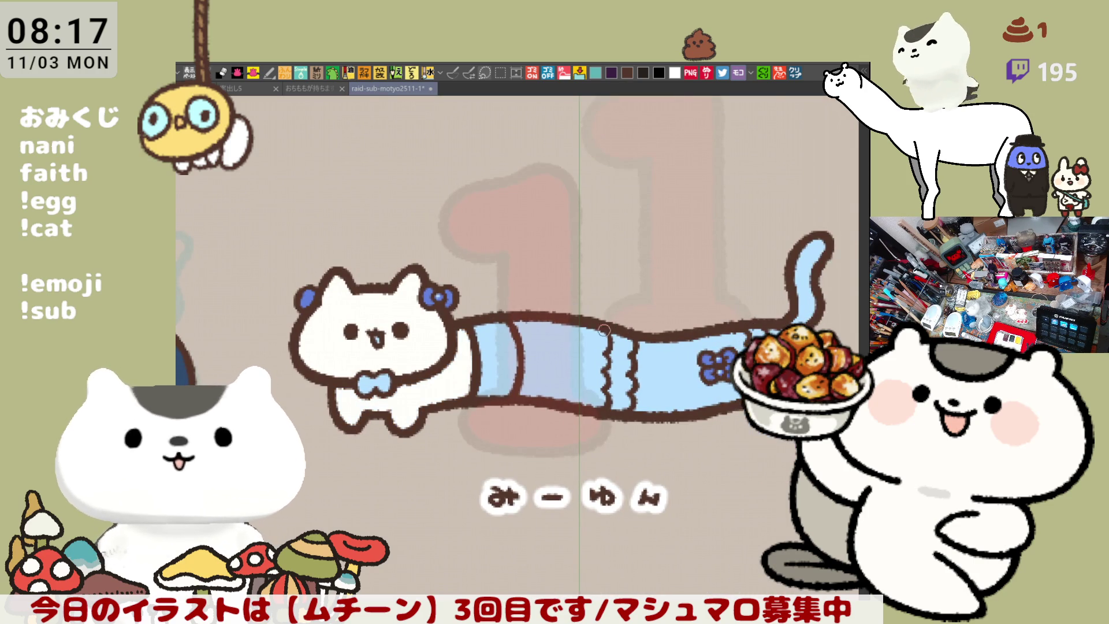
pyautogui.click(627, 363)
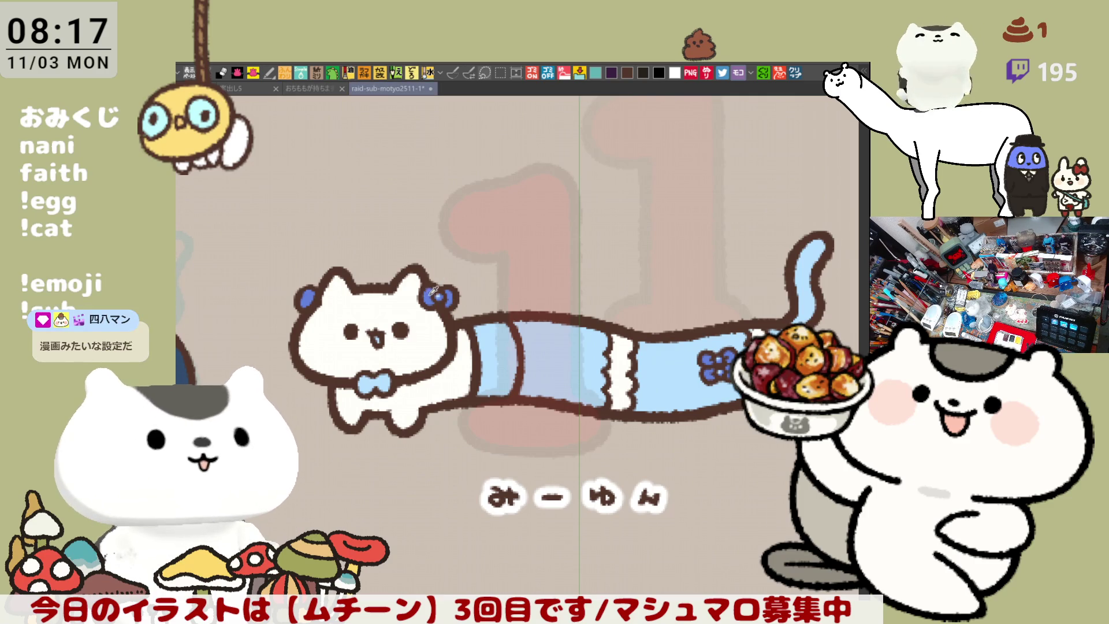
pyautogui.moveTo(395, 395); pyautogui.dragTo(382, 382)
# Step: Save the reward sheet with Ctrl+S, keeping the deeper blue bow tie and ear bows
pyautogui.hotkey('ctrl', 's')
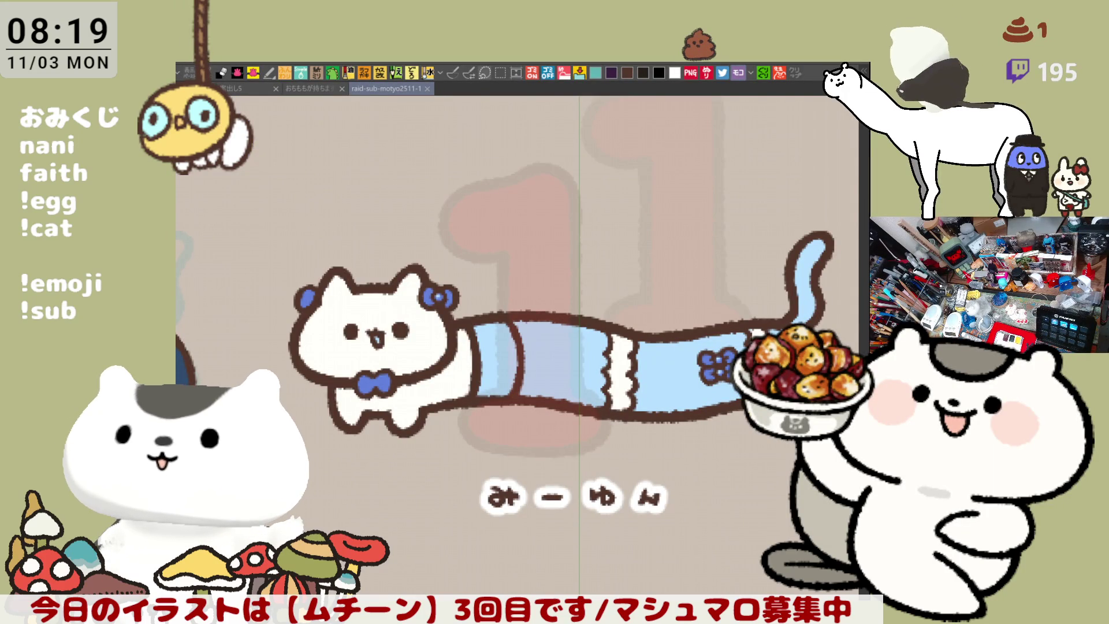
# Step: Outline a pink patch across the cat's forehead and fill both halves of it pink
pyautogui.moveTo(648, 460); pyautogui.dragTo(552, 414)
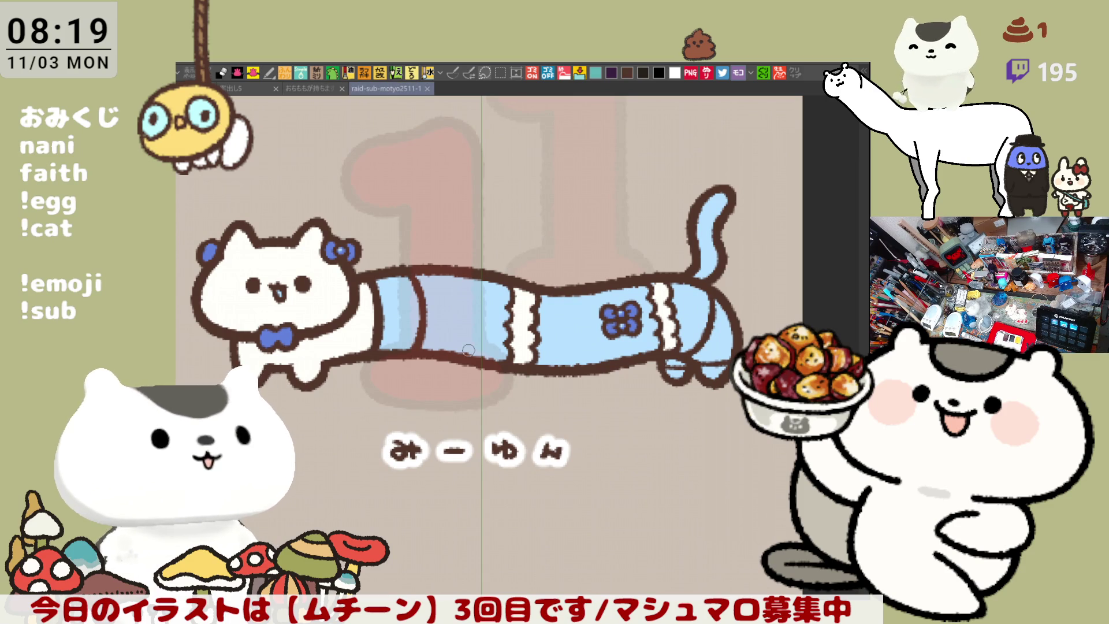
pyautogui.scroll(3, 469, 350)
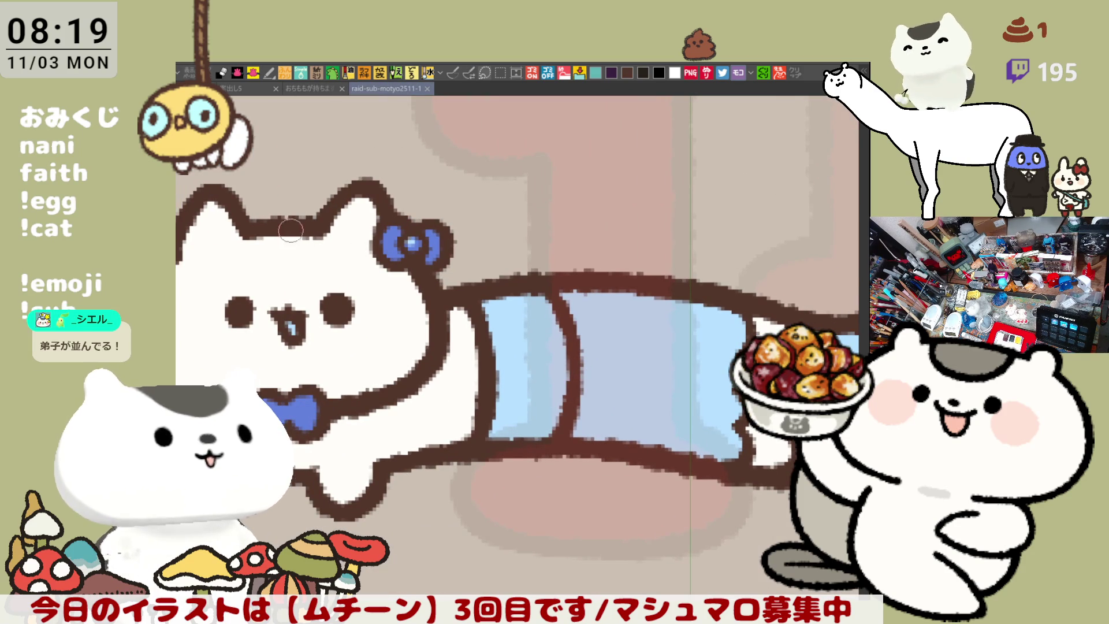
pyautogui.moveTo(287, 234); pyautogui.dragTo(405, 294)
pyautogui.moveTo(193, 280)
pyautogui.mouseDown()
pyautogui.moveTo(277, 304)
pyautogui.moveTo(259, 328)
pyautogui.moveTo(362, 263)
pyautogui.mouseUp()
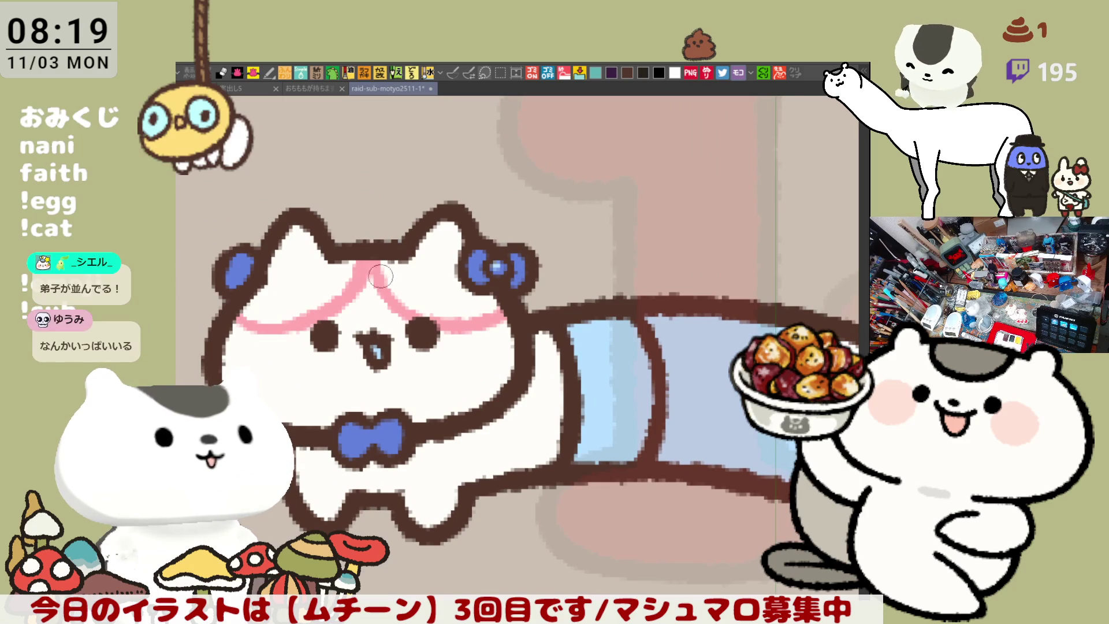
pyautogui.click(410, 278)
pyautogui.click(357, 267)
# Step: Turn the cat's tongue pink and airbrush pink blush onto both cheeks
pyautogui.click(377, 349)
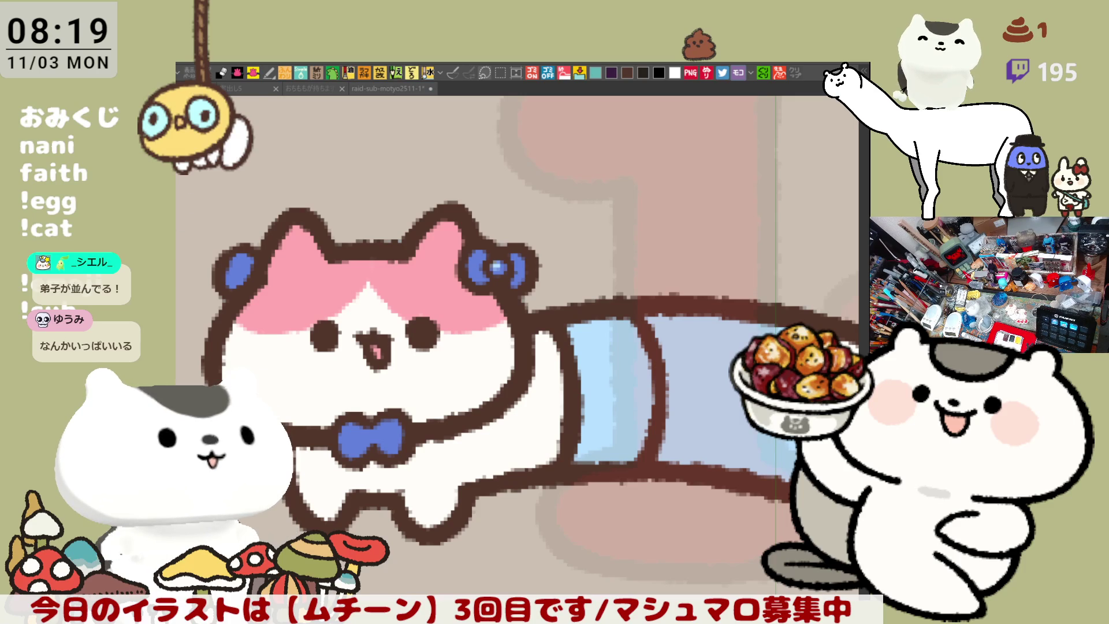
pyautogui.moveTo(315, 345)
pyautogui.mouseDown()
pyautogui.moveTo(287, 361)
pyautogui.moveTo(301, 347)
pyautogui.mouseUp()
pyautogui.moveTo(448, 346)
pyautogui.mouseDown()
pyautogui.moveTo(463, 361)
pyautogui.moveTo(449, 343)
pyautogui.moveTo(447, 361)
pyautogui.moveTo(431, 359)
pyautogui.mouseUp()
pyautogui.moveTo(612, 365)
pyautogui.mouseDown()
pyautogui.moveTo(387, 314)
pyautogui.moveTo(306, 335)
pyautogui.mouseUp()
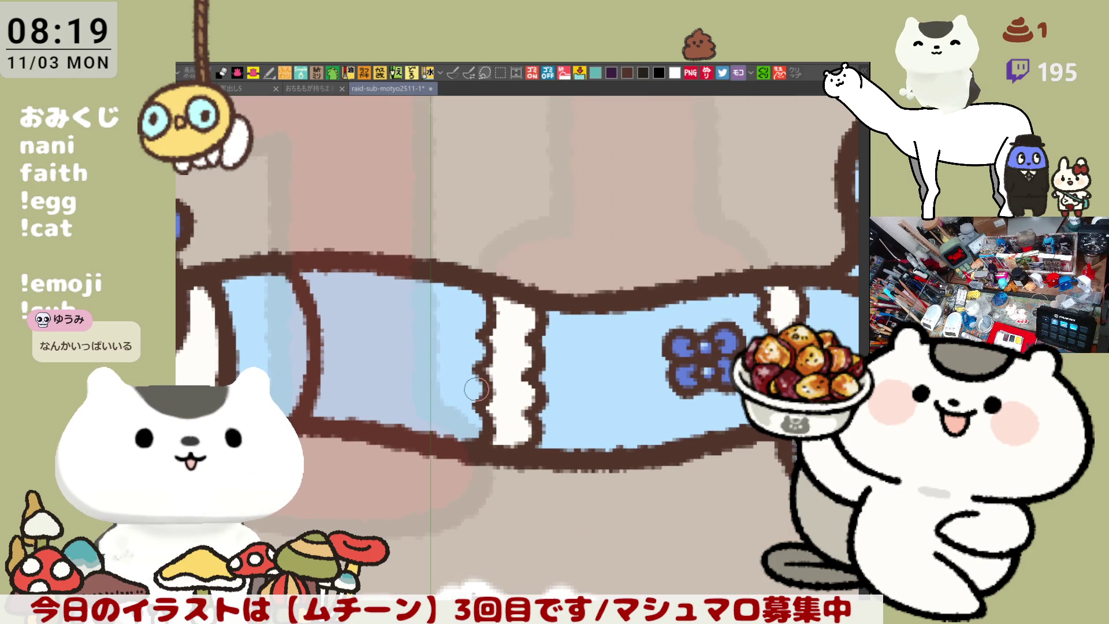
pyautogui.scroll(-1, 476, 389)
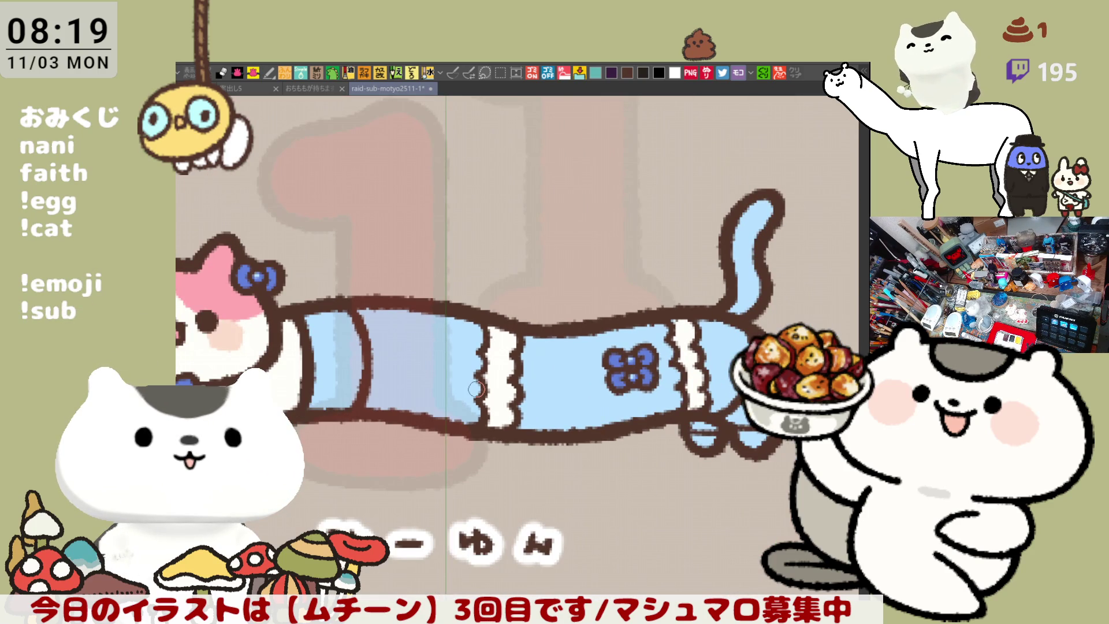
pyautogui.hotkey('alt', 'Tab')
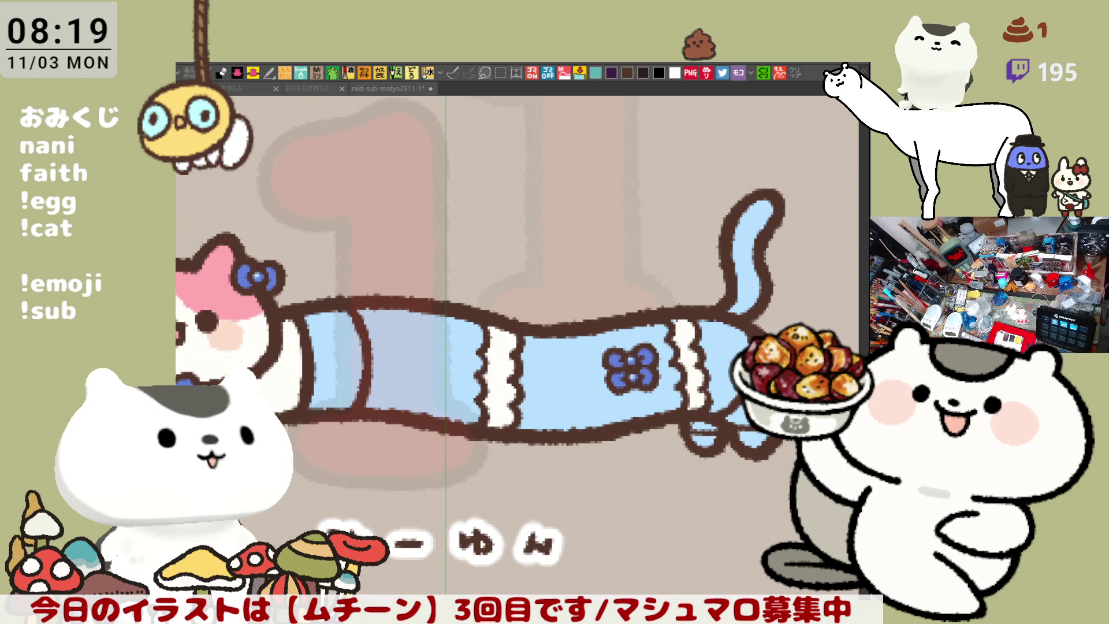
# Step: Paint a pale curved stripe on the body just behind the neck, redrawing it once after an undo
pyautogui.hotkey('alt', 'Tab')
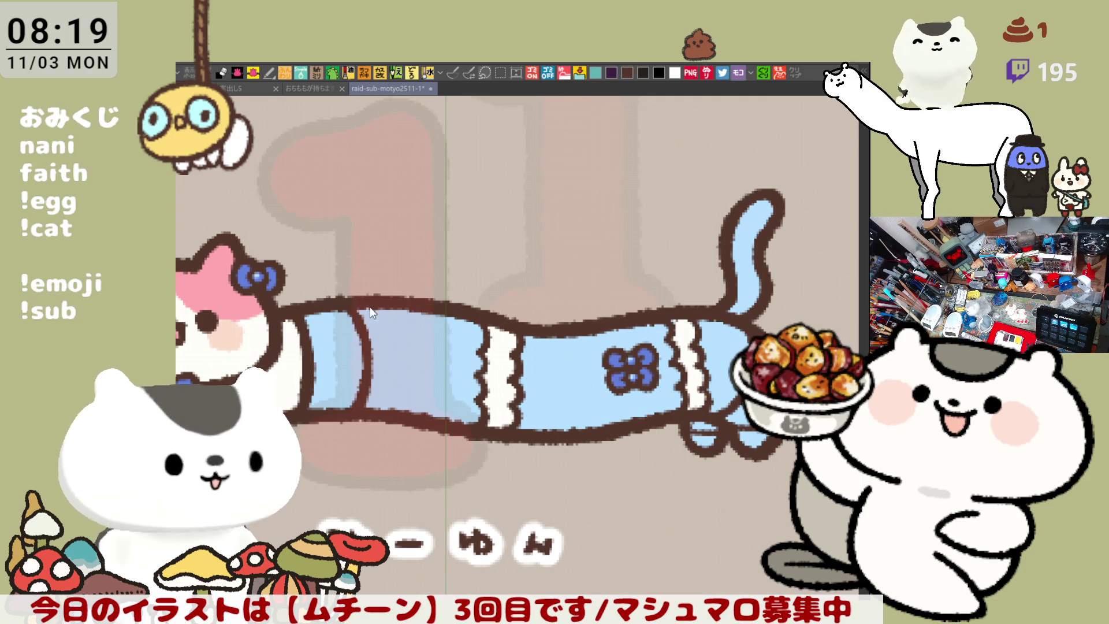
pyautogui.moveTo(373, 312); pyautogui.dragTo(386, 376)
pyautogui.hotkey('ctrl', 'z')
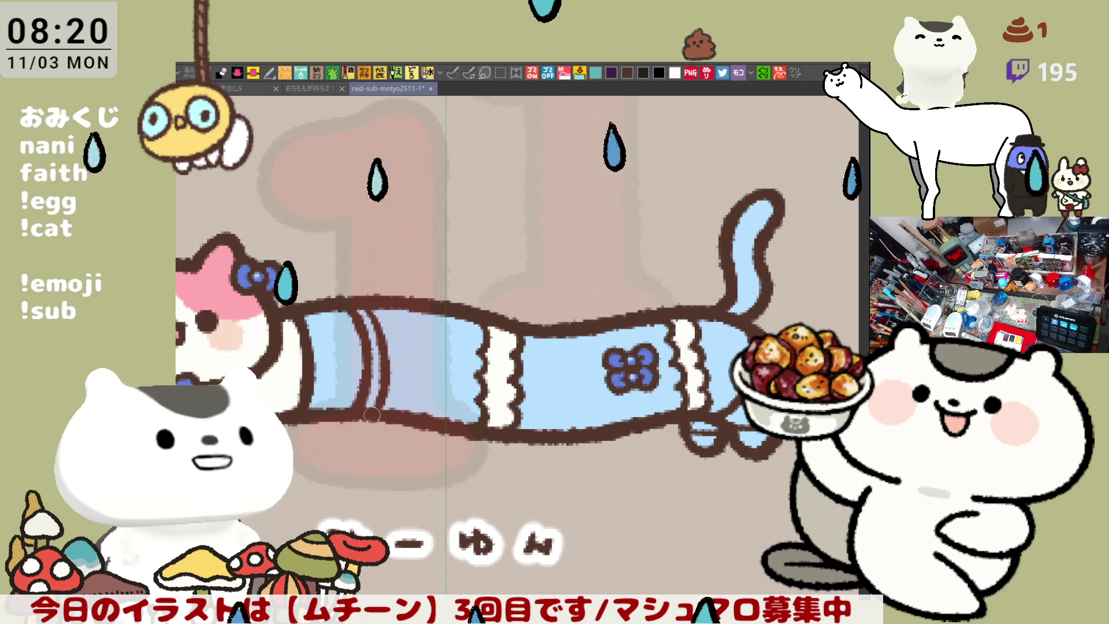
pyautogui.moveTo(375, 309); pyautogui.dragTo(386, 404)
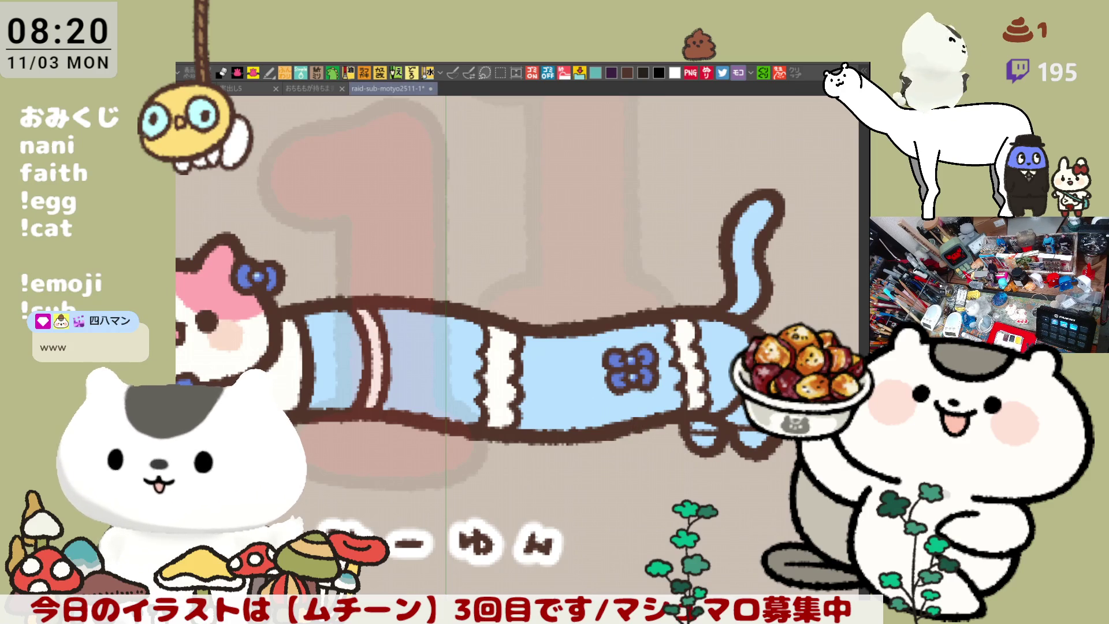
# Step: Deepen the middle and left body bands to a darker blue
pyautogui.click(539, 380)
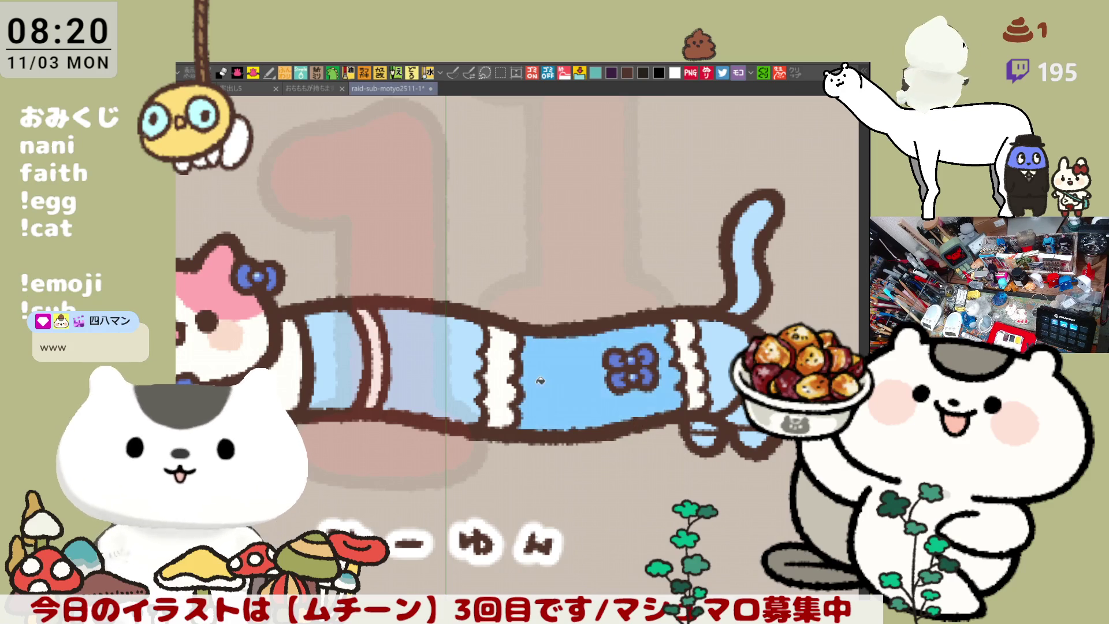
pyautogui.click(340, 342)
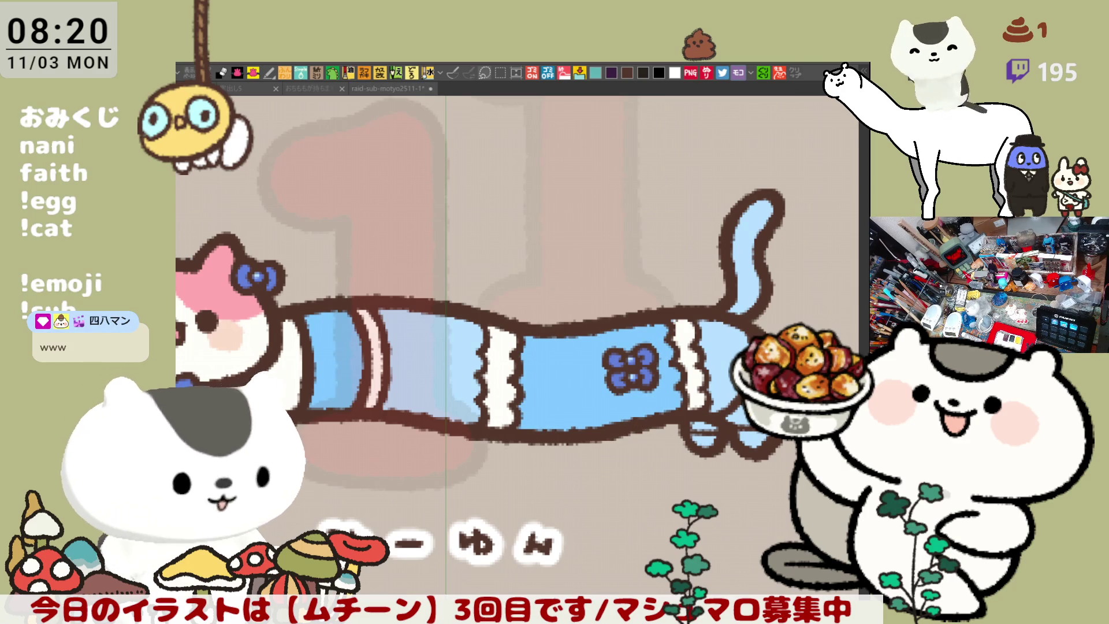
pyautogui.click(527, 393)
# Step: Add light diagonal highlight strokes across the rear blue body band
pyautogui.moveTo(518, 402); pyautogui.dragTo(563, 431)
pyautogui.moveTo(519, 356); pyautogui.dragTo(589, 417)
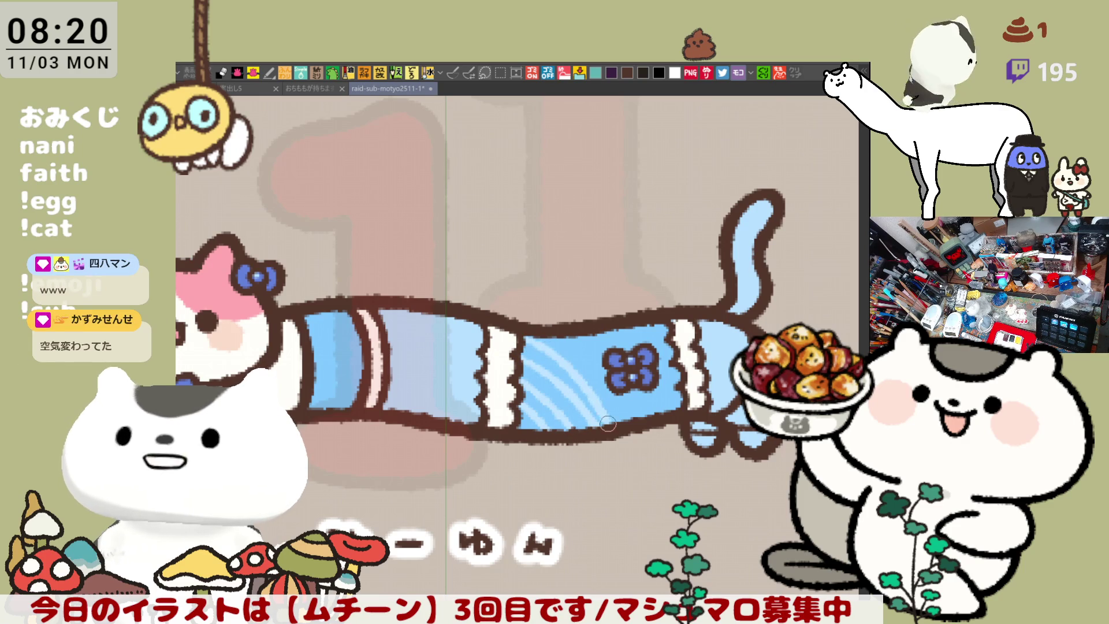
pyautogui.moveTo(538, 342); pyautogui.dragTo(600, 424)
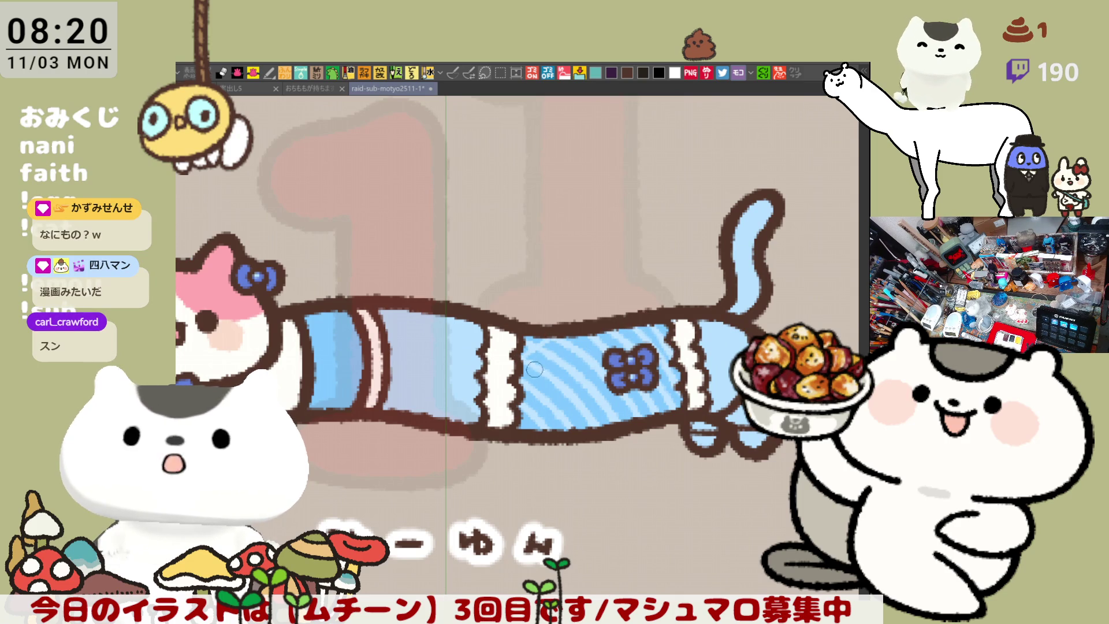
pyautogui.moveTo(580, 332); pyautogui.dragTo(552, 398)
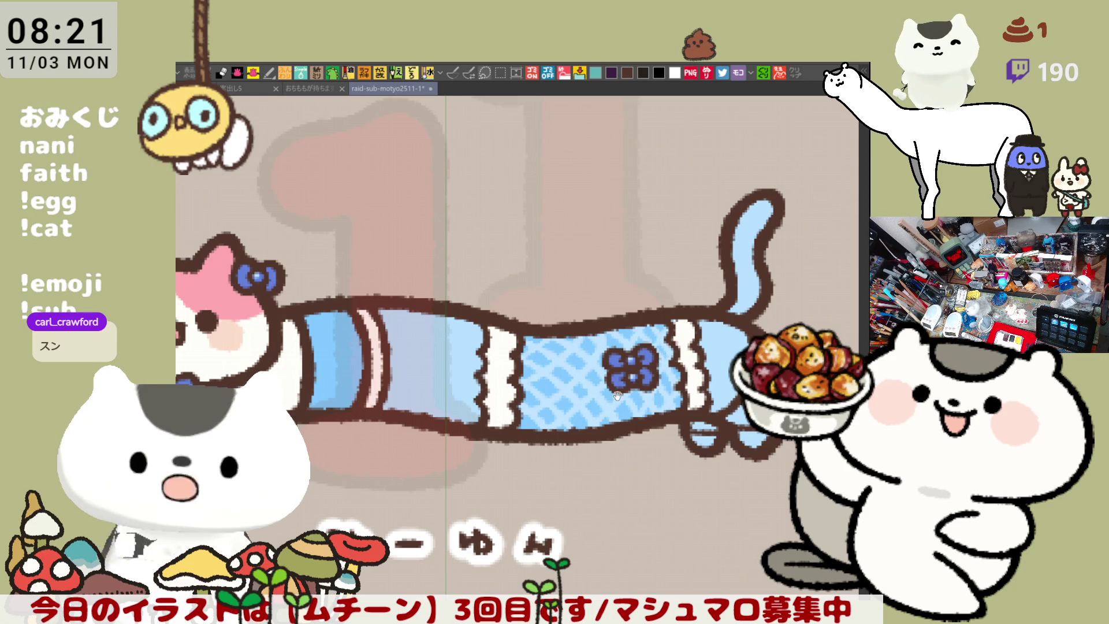
# Step: Crosshatch the blue band behind the neck with crossing light-blue diagonal strokes
pyautogui.scroll(-2, 654, 344)
pyautogui.moveTo(381, 274)
pyautogui.mouseDown()
pyautogui.moveTo(419, 309)
pyautogui.moveTo(365, 289)
pyautogui.moveTo(418, 334)
pyautogui.mouseUp()
pyautogui.moveTo(358, 315)
pyautogui.mouseDown()
pyautogui.moveTo(417, 351)
pyautogui.moveTo(392, 349)
pyautogui.moveTo(413, 353)
pyautogui.moveTo(416, 380)
pyautogui.moveTo(392, 384)
pyautogui.mouseUp()
pyautogui.moveTo(404, 265)
pyautogui.mouseDown()
pyautogui.moveTo(378, 292)
pyautogui.moveTo(366, 349)
pyautogui.mouseUp()
pyautogui.moveTo(416, 303); pyautogui.dragTo(401, 334)
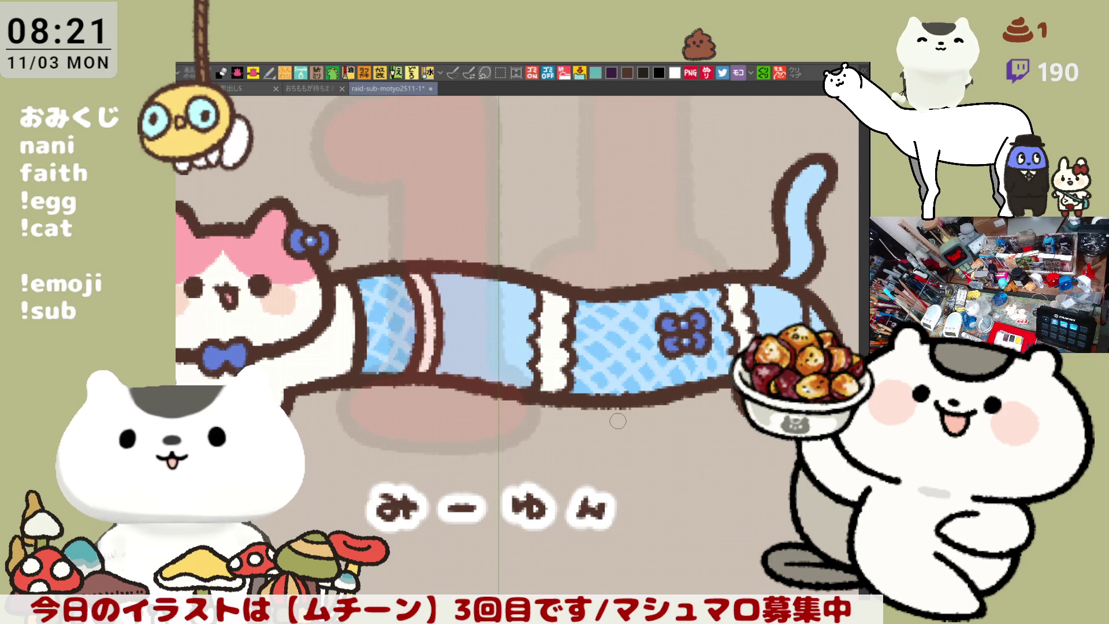
pyautogui.scroll(-3, 617, 421)
pyautogui.scroll(-2, 618, 421)
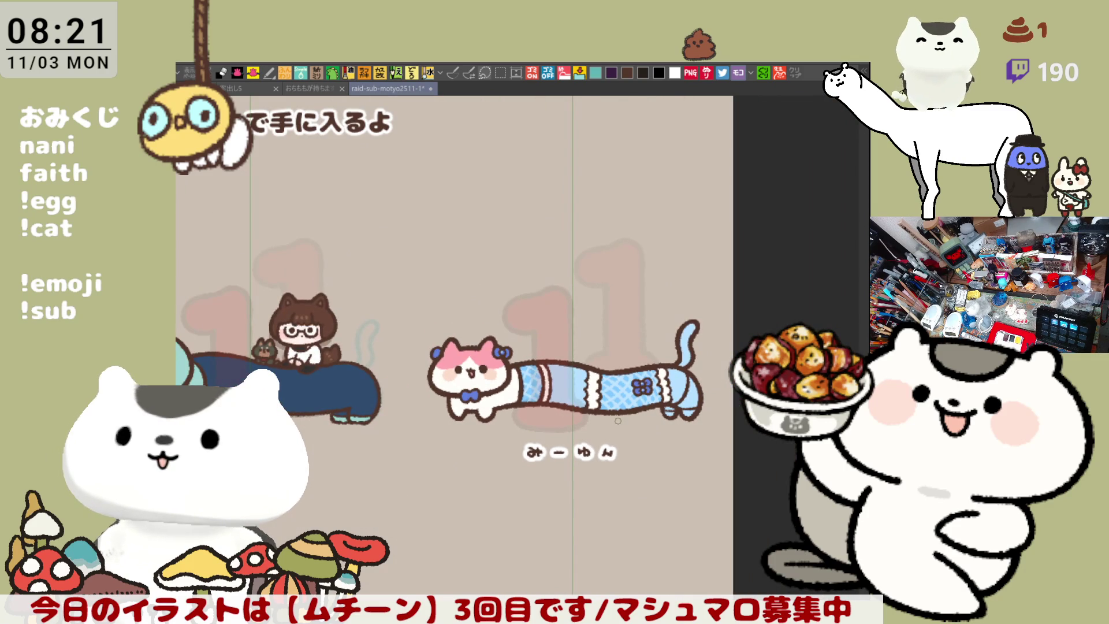
# Step: Fill the rear body section and both hind paws with darker blue
pyautogui.scroll(5, 618, 421)
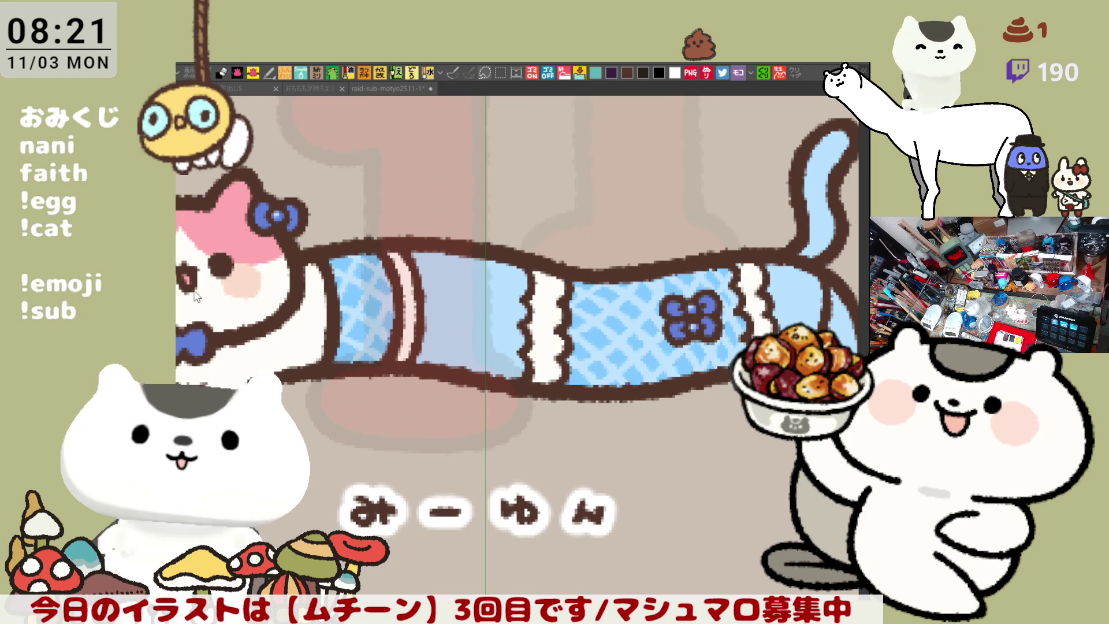
pyautogui.click(794, 304)
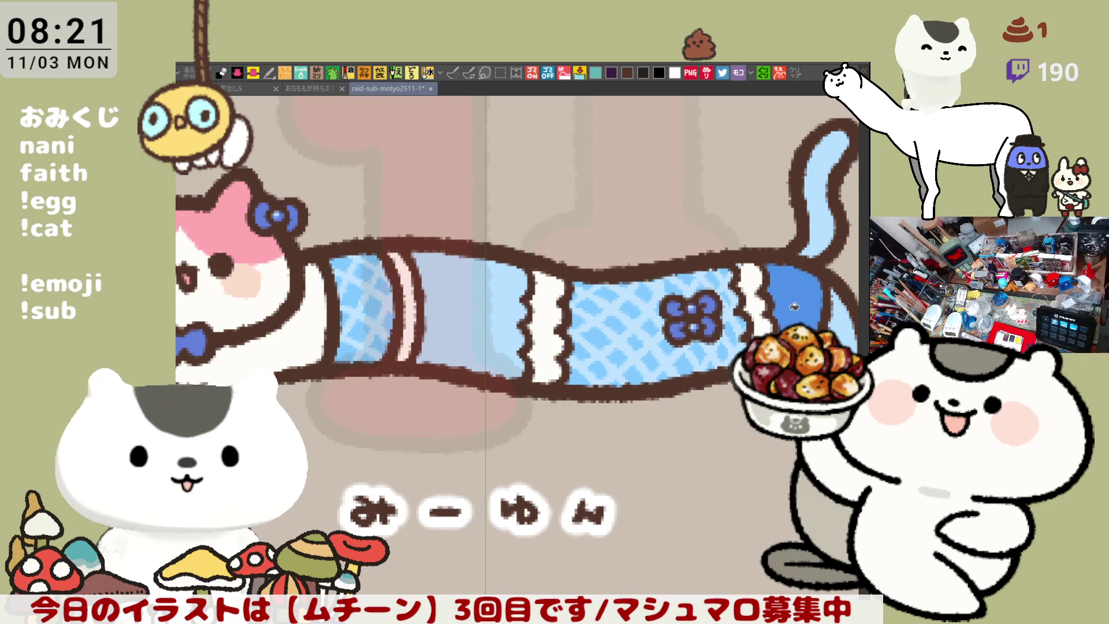
pyautogui.moveTo(768, 375); pyautogui.dragTo(600, 370)
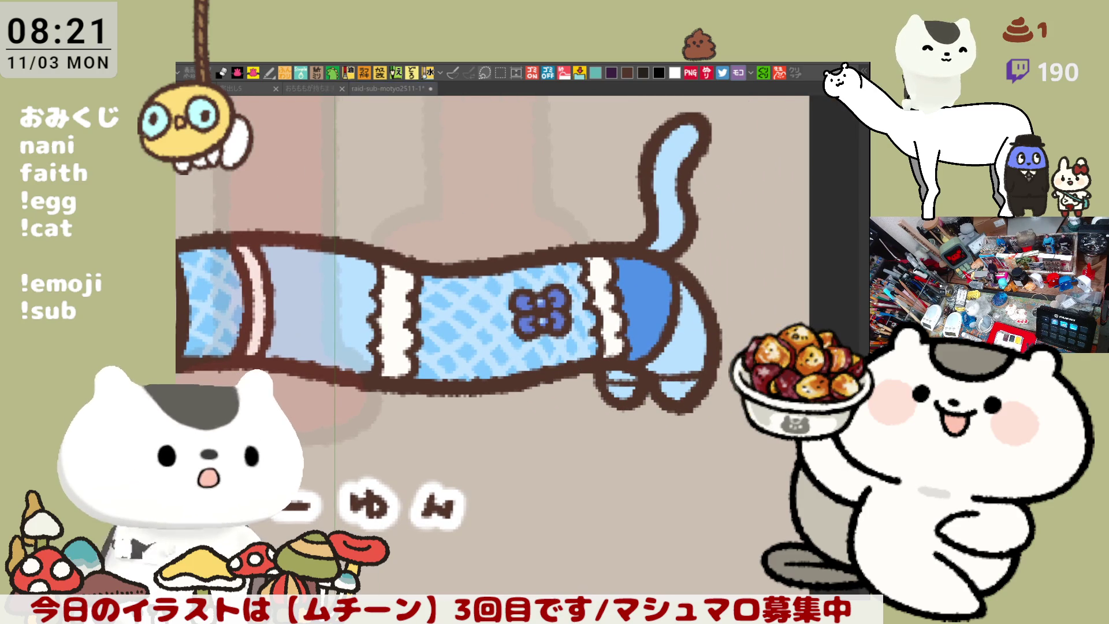
pyautogui.click(620, 391)
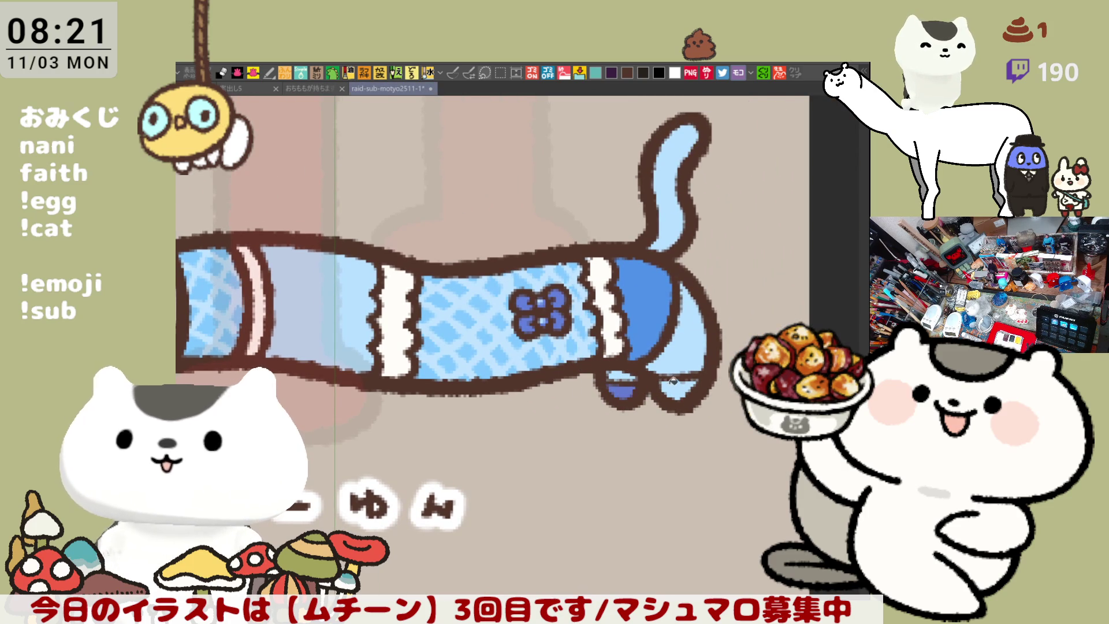
pyautogui.click(675, 386)
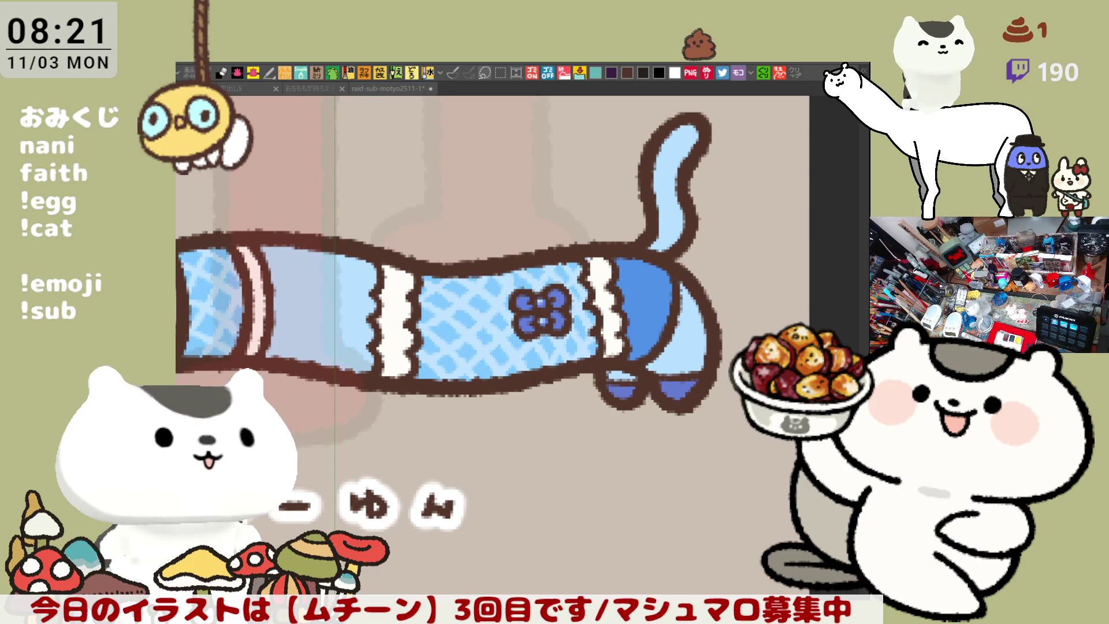
# Step: Fill the paw top and belly white, then paint a light-blue pattern on the belly
pyautogui.click(621, 374)
pyautogui.click(685, 352)
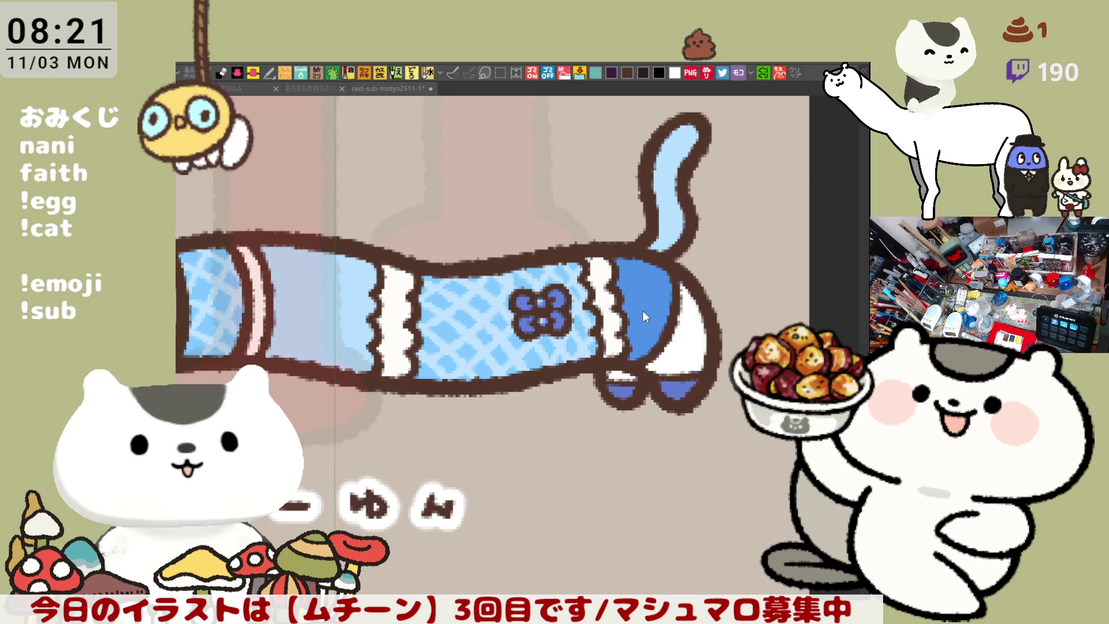
pyautogui.moveTo(684, 303)
pyautogui.mouseDown()
pyautogui.moveTo(684, 346)
pyautogui.moveTo(693, 344)
pyautogui.moveTo(697, 317)
pyautogui.moveTo(676, 368)
pyautogui.moveTo(697, 345)
pyautogui.moveTo(688, 330)
pyautogui.moveTo(690, 355)
pyautogui.moveTo(676, 346)
pyautogui.moveTo(687, 346)
pyautogui.moveTo(670, 325)
pyautogui.moveTo(699, 323)
pyautogui.moveTo(674, 318)
pyautogui.mouseUp()
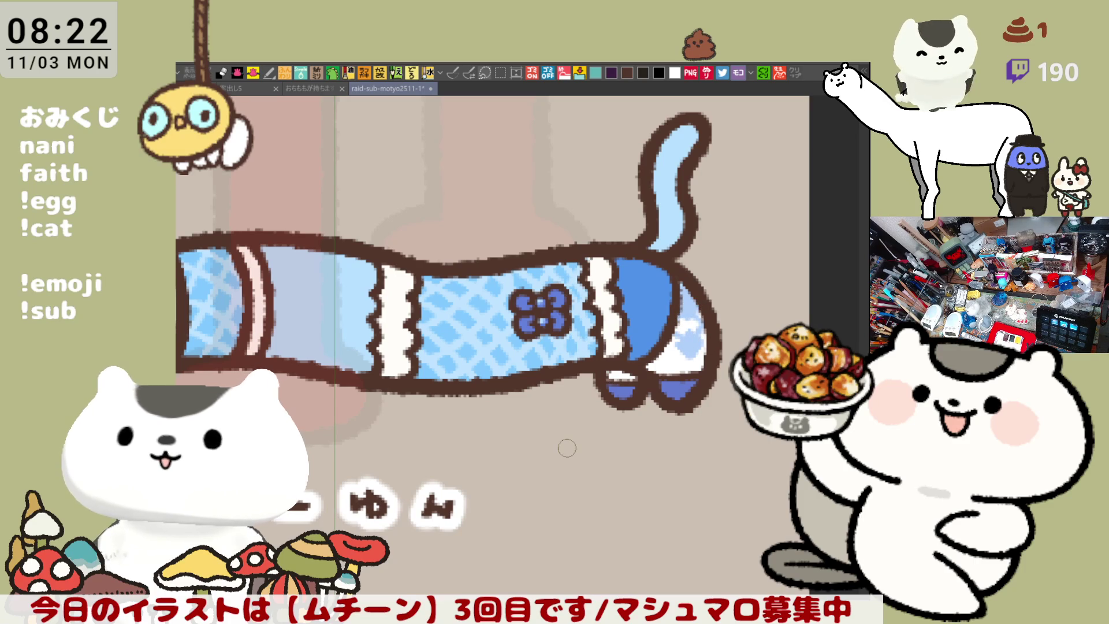
# Step: Undo the blue tail fill, fill the tail stripes pink, and save the sheet
pyautogui.scroll(-3, 566, 447)
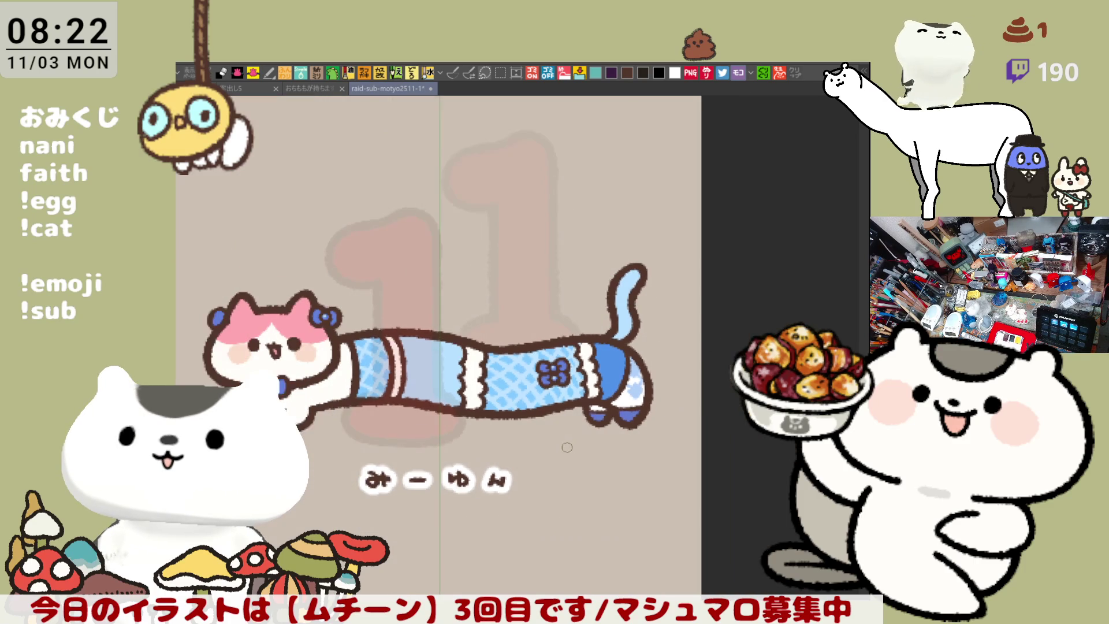
pyautogui.hotkey('ctrl', 'z')
pyautogui.hotkey('ctrl', 'z')
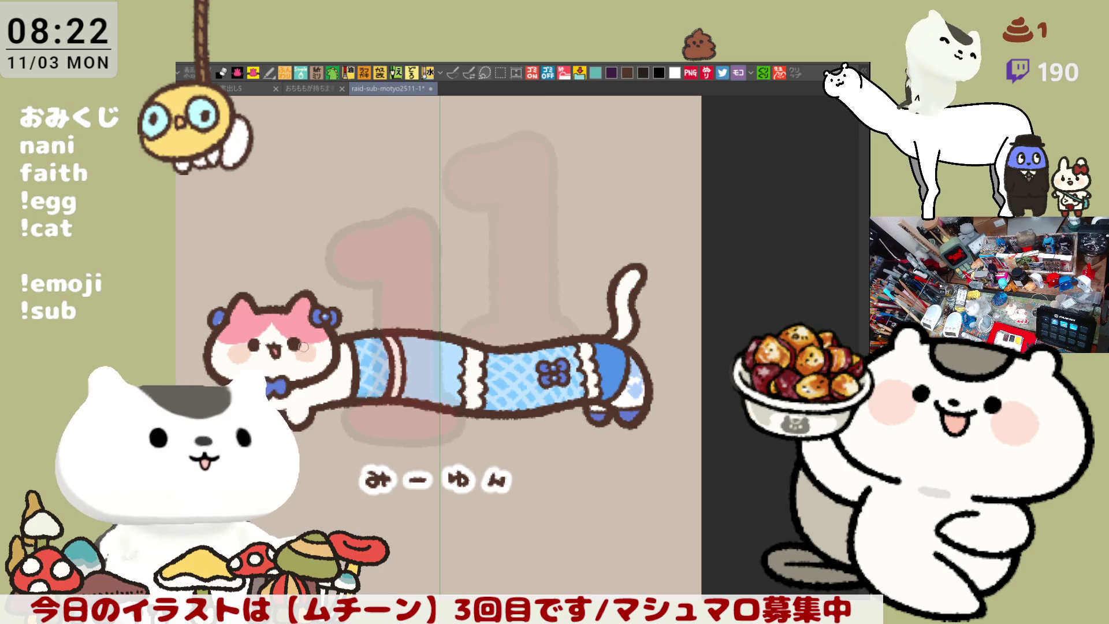
pyautogui.moveTo(240, 347); pyautogui.dragTo(293, 382)
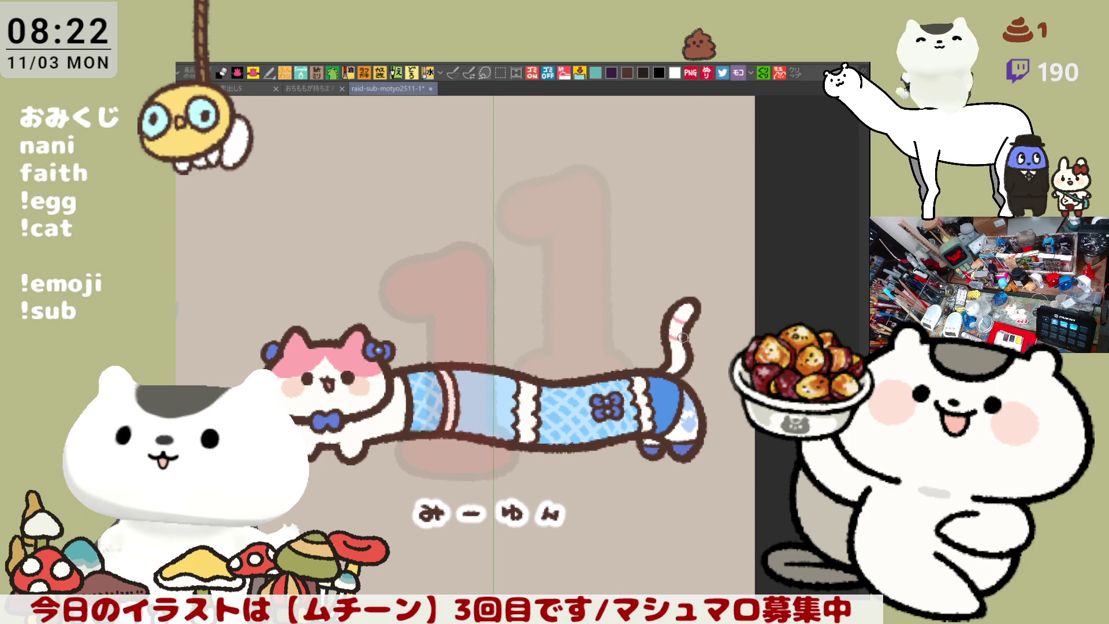
pyautogui.click(680, 344)
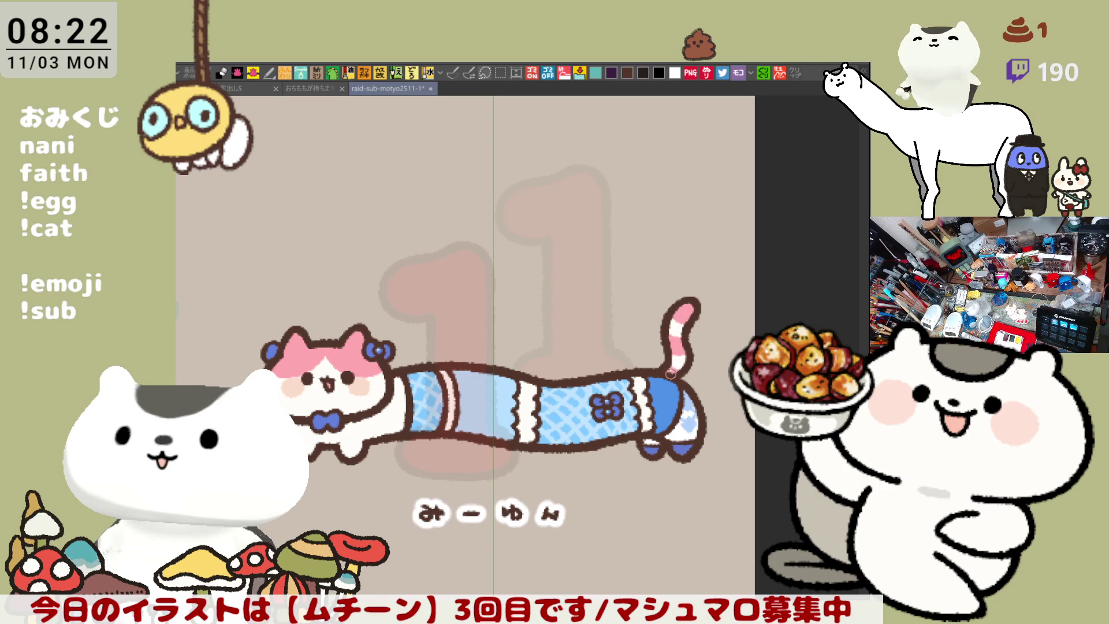
pyautogui.hotkey('ctrl', 's')
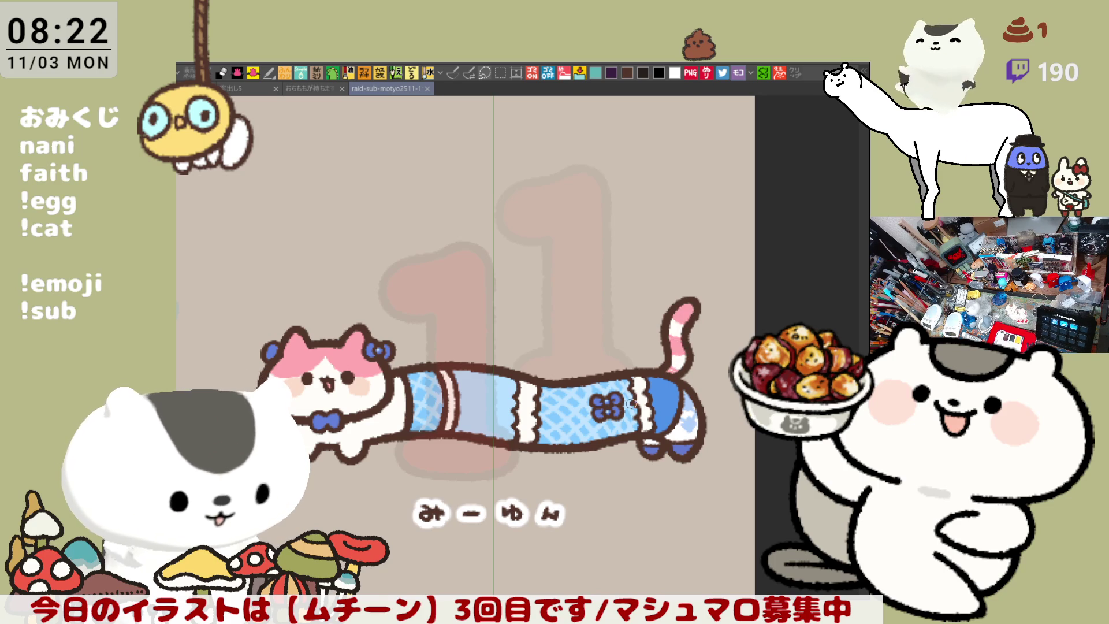
pyautogui.scroll(-5, 631, 402)
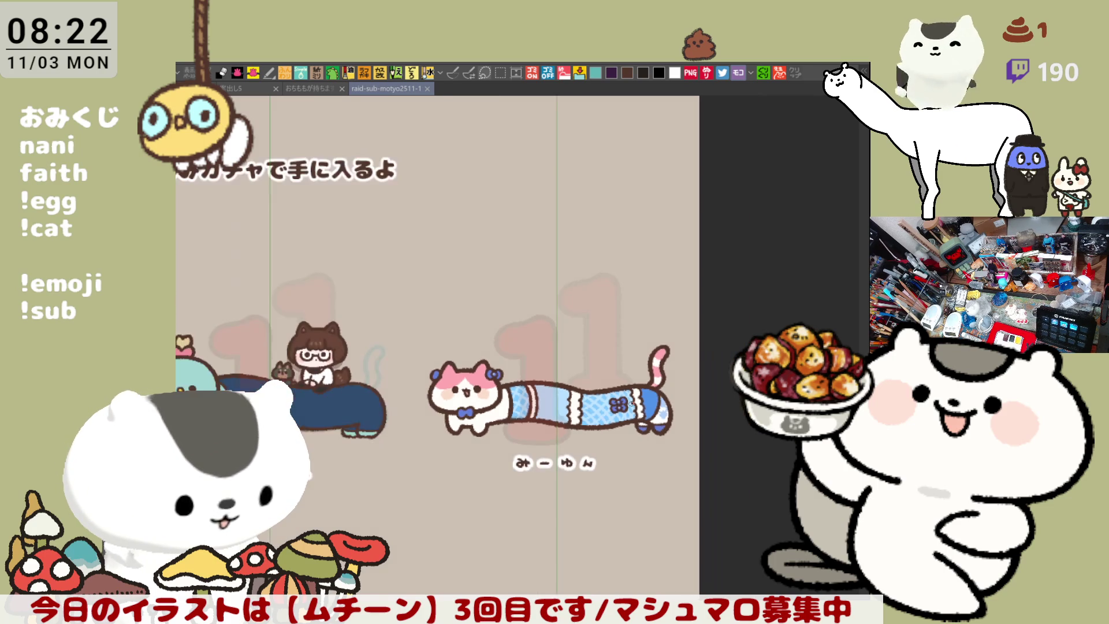
# Step: Pan across the sheet to the uncoloured brown line sketch in the lower row and zoom in
pyautogui.moveTo(735, 354); pyautogui.dragTo(742, 347)
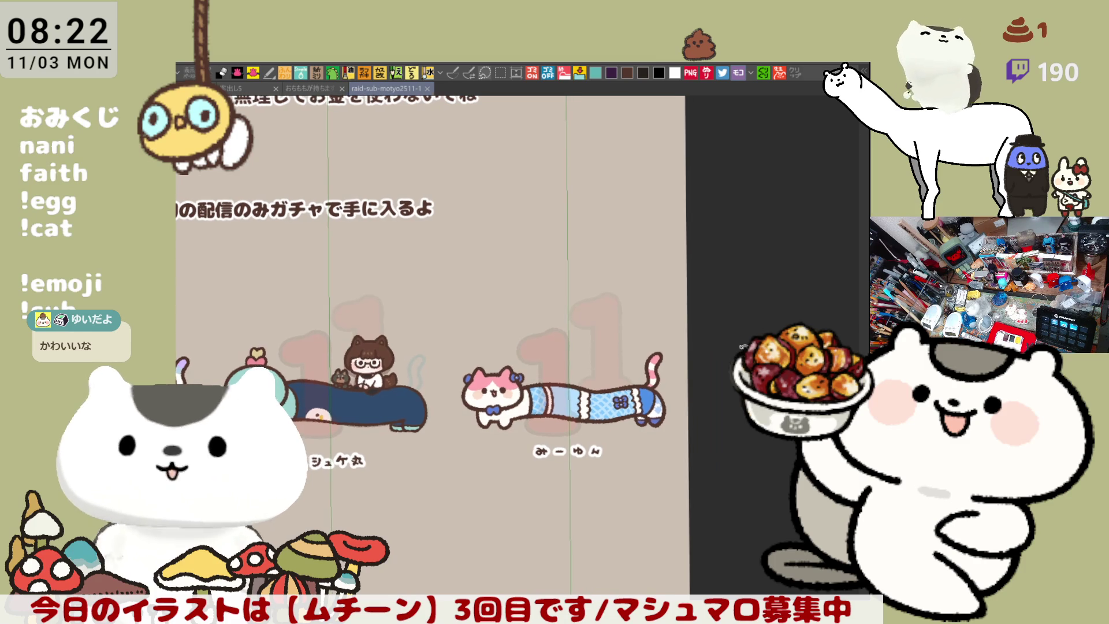
pyautogui.moveTo(494, 493); pyautogui.dragTo(568, 453)
pyautogui.moveTo(483, 496)
pyautogui.mouseDown()
pyautogui.moveTo(569, 468)
pyautogui.moveTo(537, 471)
pyautogui.moveTo(695, 451)
pyautogui.mouseUp()
pyautogui.moveTo(480, 477); pyautogui.dragTo(469, 393)
pyautogui.moveTo(479, 523); pyautogui.dragTo(468, 391)
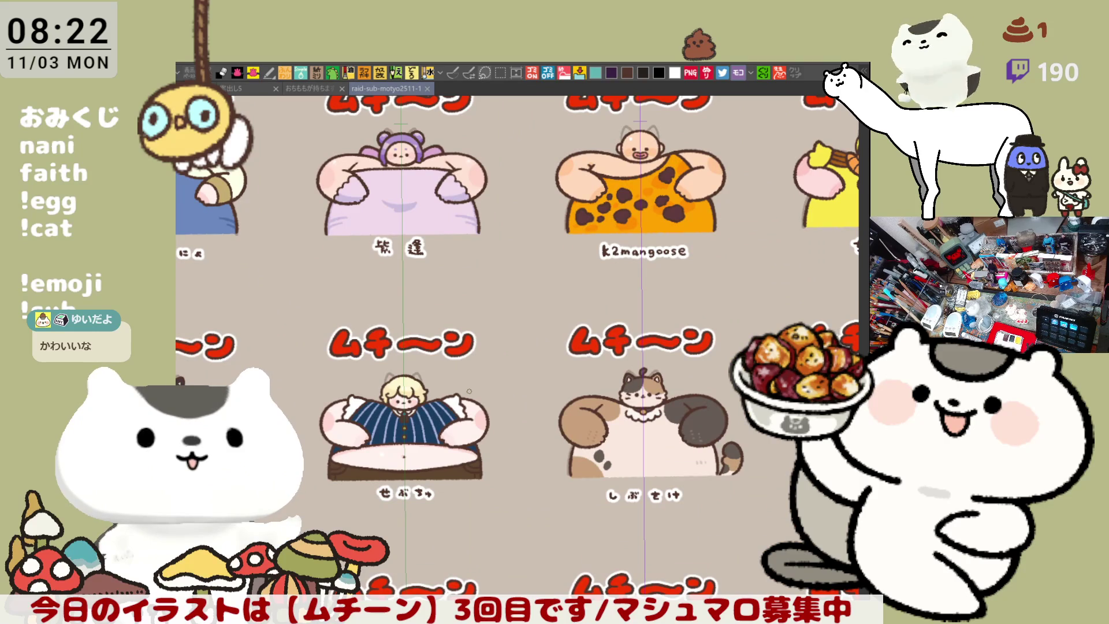
pyautogui.moveTo(645, 469); pyautogui.dragTo(472, 332)
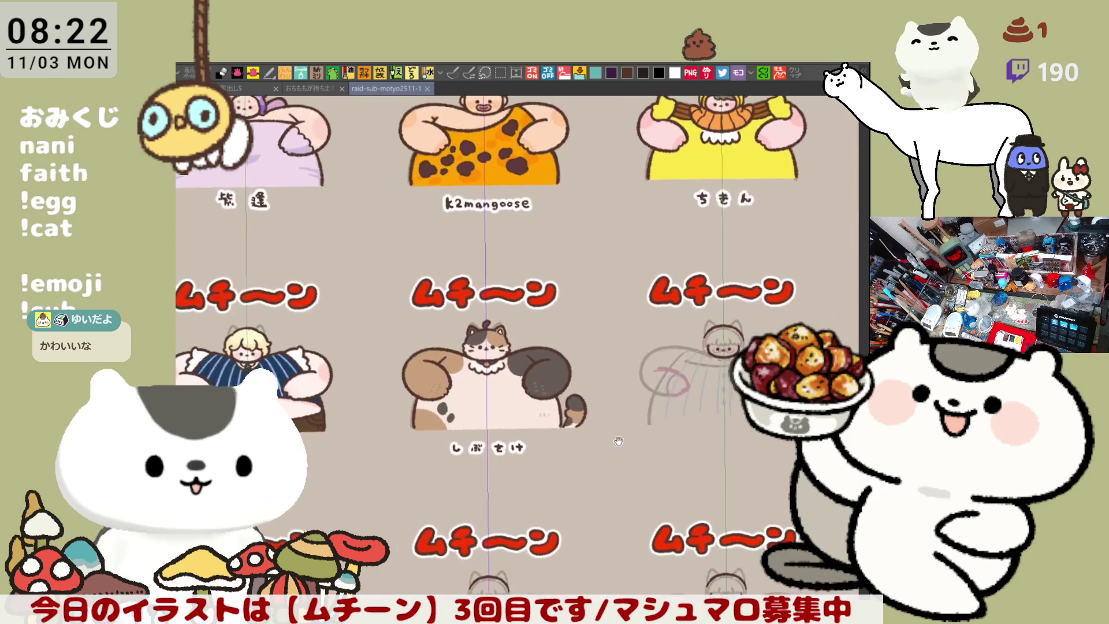
pyautogui.moveTo(590, 233); pyautogui.dragTo(473, 329)
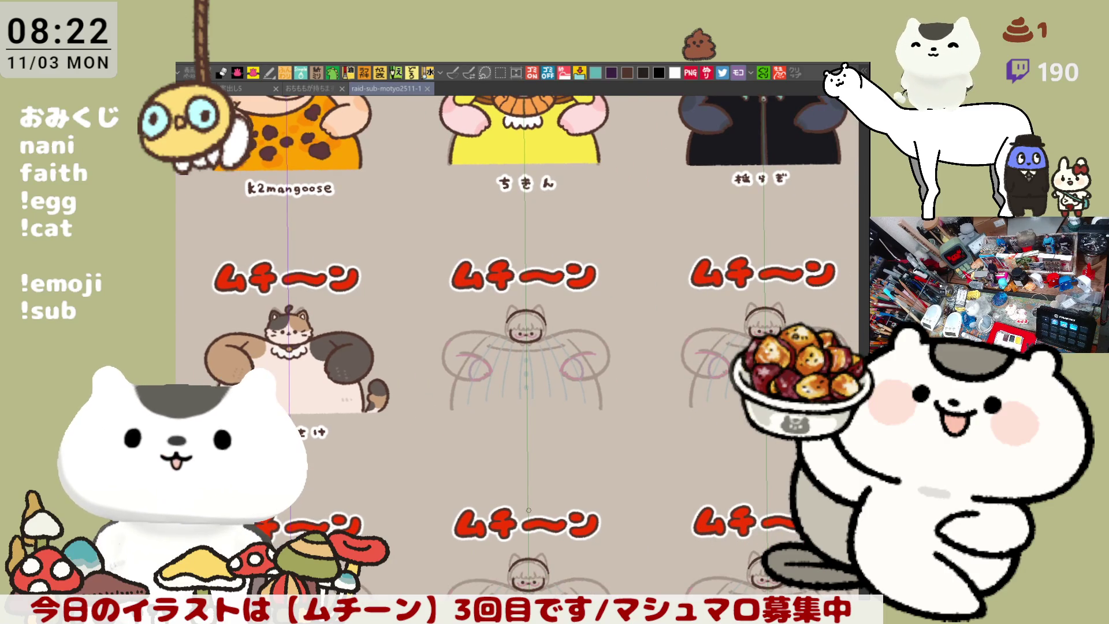
pyautogui.scroll(3, 529, 504)
pyautogui.scroll(2, 529, 505)
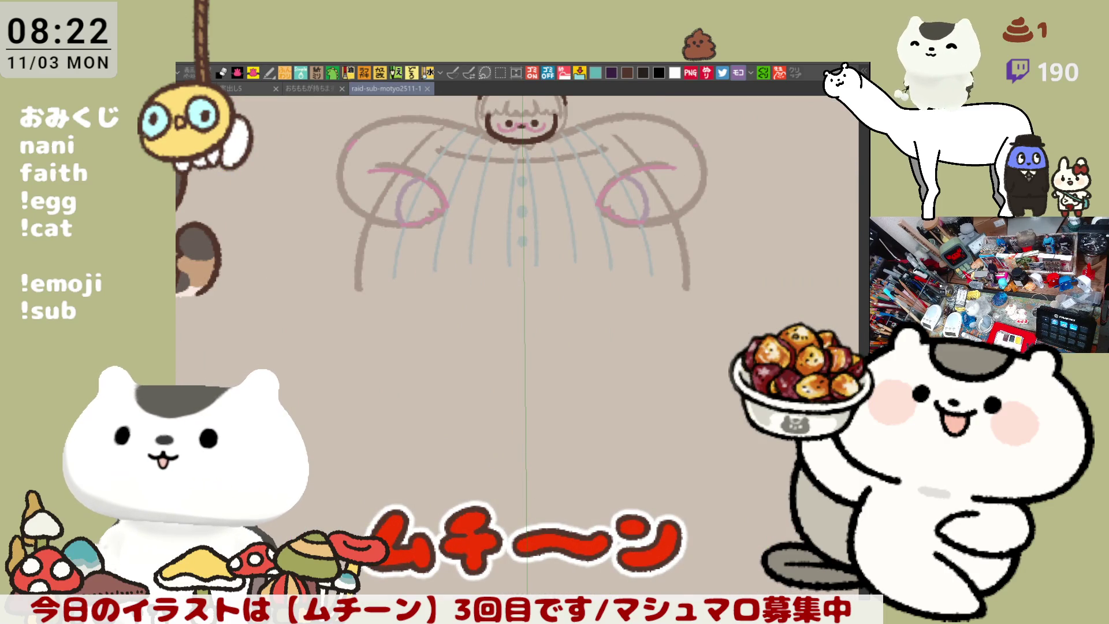
# Step: Hand-letter the character's four-katakana name in brown beneath the uncoloured sketch
pyautogui.hscroll(-1, 530, 505)
pyautogui.scroll(2, 701, 265)
pyautogui.hscroll(-2, 557, 379)
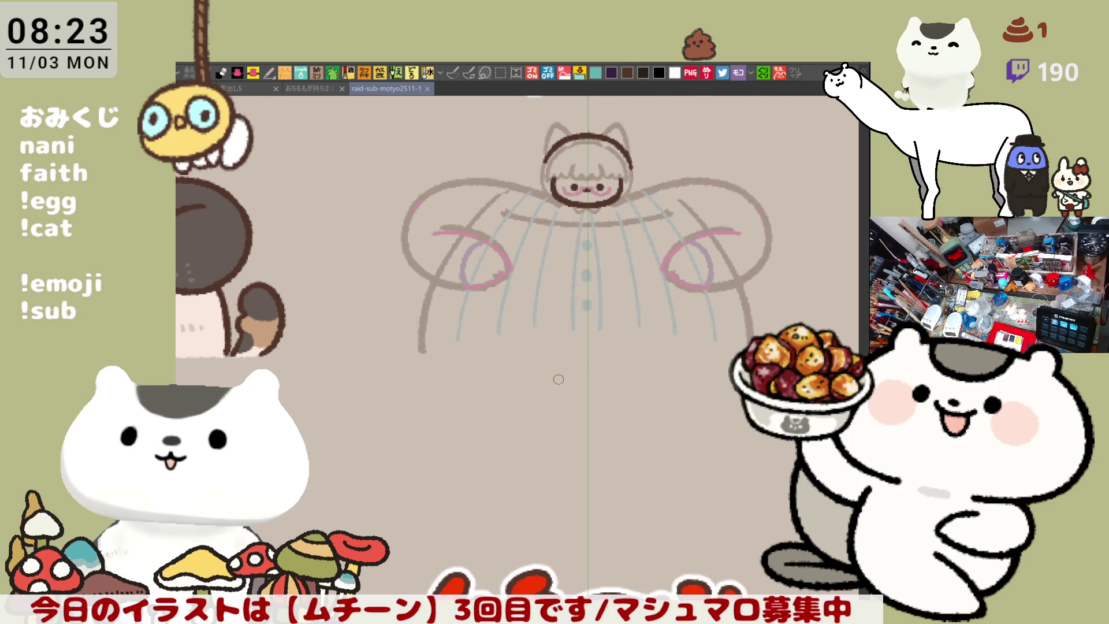
pyautogui.scroll(3, 557, 379)
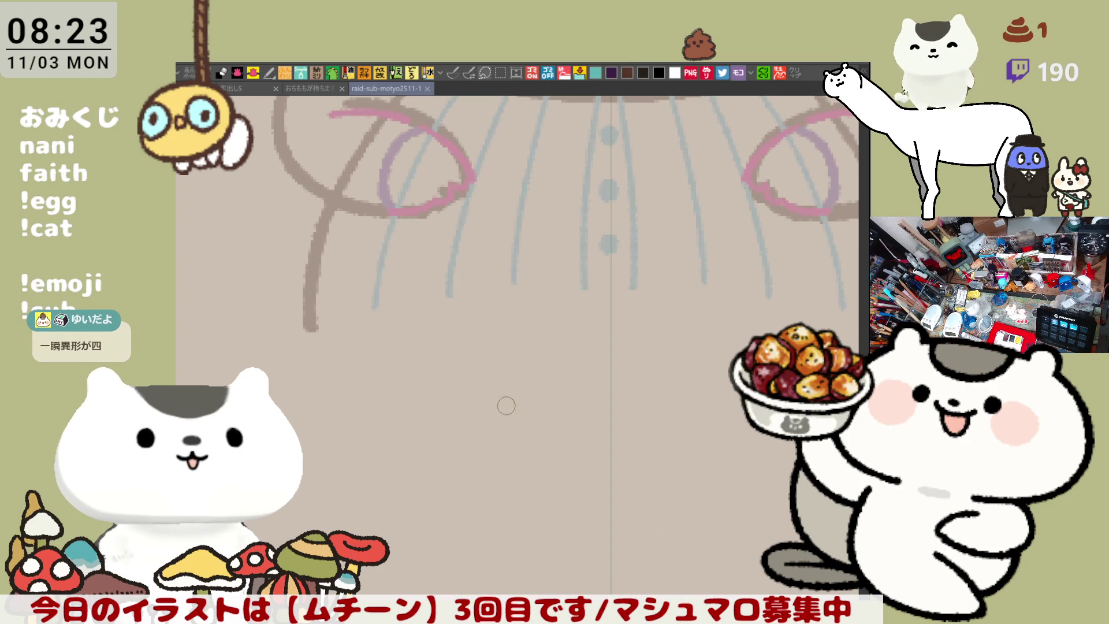
pyautogui.moveTo(497, 381); pyautogui.dragTo(520, 384)
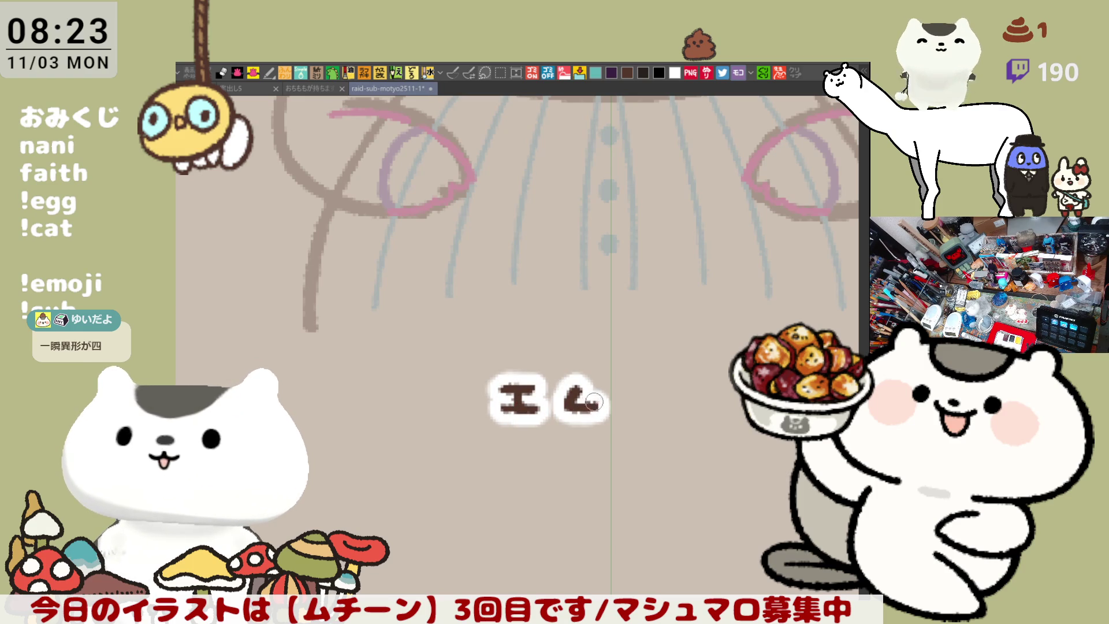
pyautogui.moveTo(580, 384)
pyautogui.mouseDown()
pyautogui.moveTo(601, 407)
pyautogui.moveTo(630, 398)
pyautogui.moveTo(664, 407)
pyautogui.mouseUp()
pyautogui.click(629, 406)
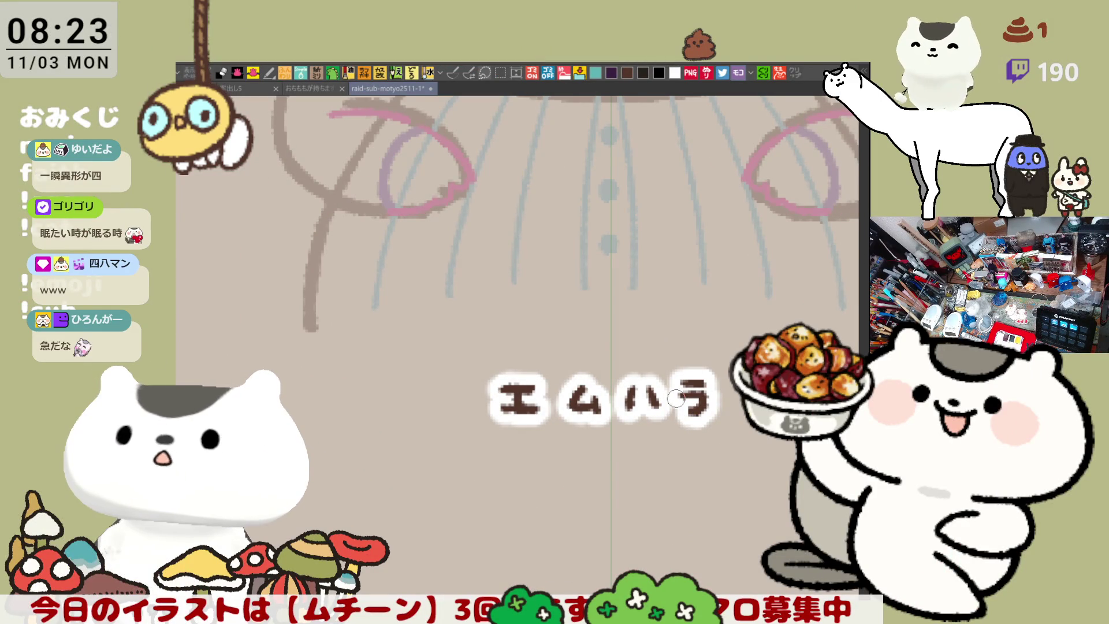
pyautogui.moveTo(676, 399)
pyautogui.mouseDown()
pyautogui.moveTo(468, 410)
pyautogui.moveTo(482, 471)
pyautogui.moveTo(621, 451)
pyautogui.moveTo(440, 451)
pyautogui.mouseUp()
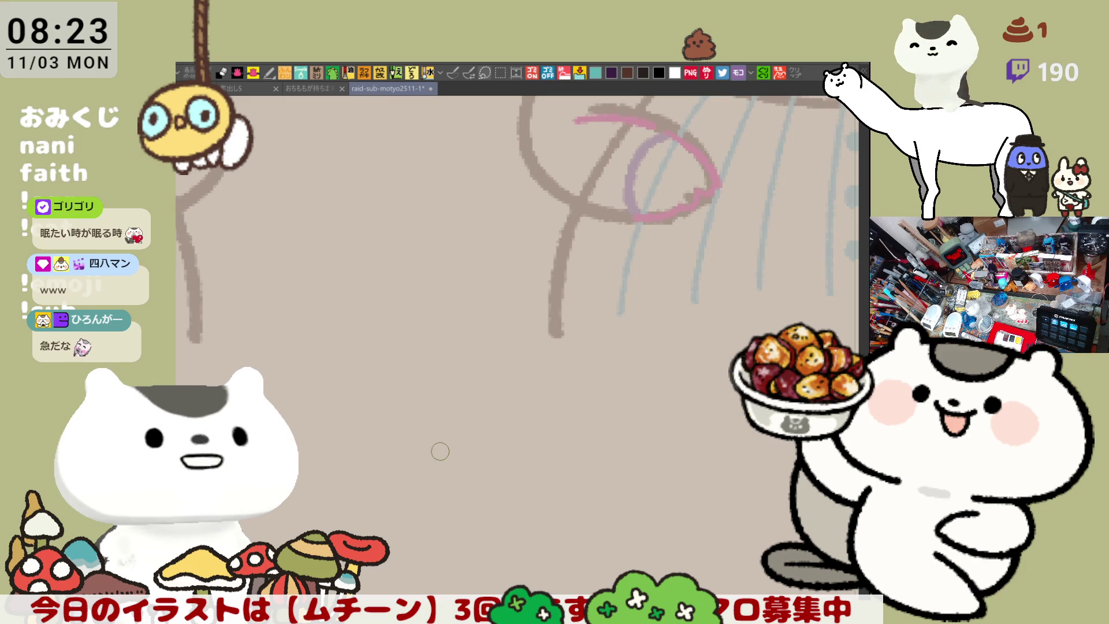
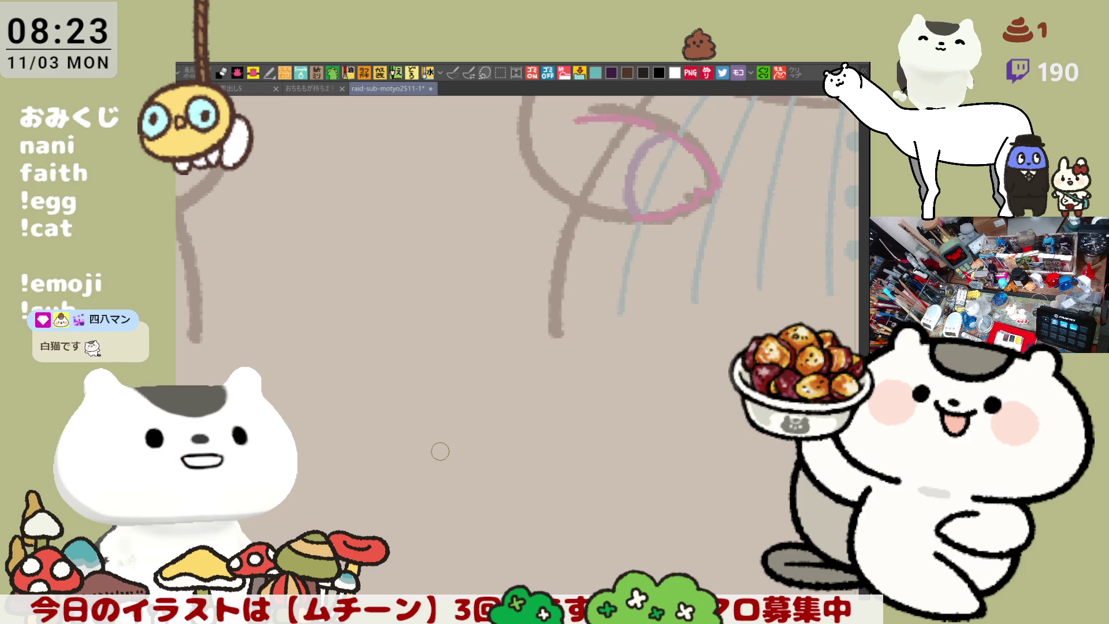
# Step: Start lettering シエル in dark brown under the second cell, undoing misplaced strokes around シ and エ
pyautogui.hscroll(5, 569, 462)
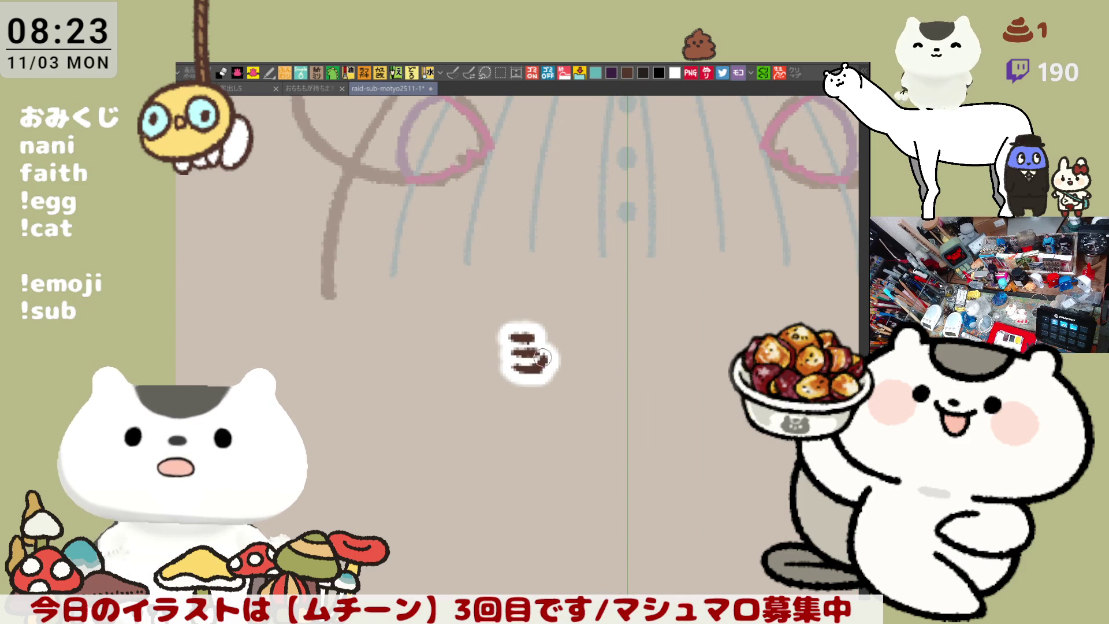
pyautogui.hotkey('ctrl', 'z')
pyautogui.moveTo(519, 331)
pyautogui.mouseDown()
pyautogui.moveTo(528, 366)
pyautogui.moveTo(550, 342)
pyautogui.moveTo(612, 340)
pyautogui.moveTo(606, 366)
pyautogui.moveTo(624, 334)
pyautogui.moveTo(647, 335)
pyautogui.mouseUp()
pyautogui.hotkey('ctrl', 'z')
pyautogui.hotkey('ctrl', 'z')
pyautogui.moveTo(643, 336)
pyautogui.mouseDown()
pyautogui.moveTo(620, 367)
pyautogui.moveTo(647, 369)
pyautogui.moveTo(615, 361)
pyautogui.moveTo(642, 359)
pyautogui.mouseUp()
pyautogui.hotkey('ctrl', 'z')
pyautogui.hotkey('ctrl', 'z')
pyautogui.hotkey('ctrl', 'z')
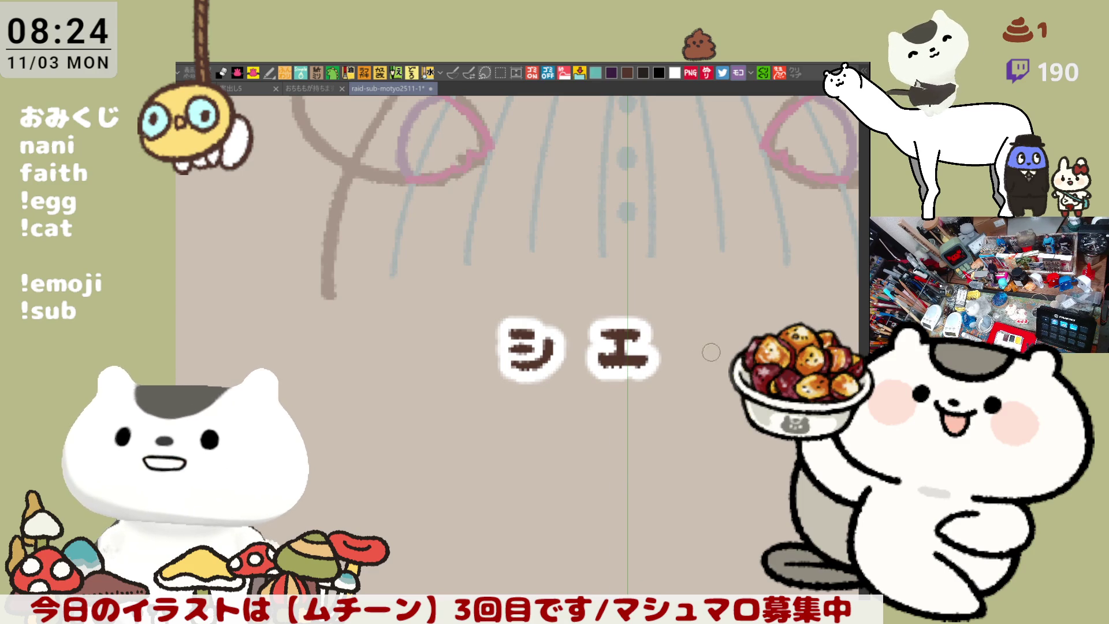
pyautogui.moveTo(711, 328)
pyautogui.mouseDown()
pyautogui.moveTo(705, 349)
pyautogui.moveTo(690, 350)
pyautogui.moveTo(734, 345)
pyautogui.mouseUp()
pyautogui.hotkey('ctrl', 'z')
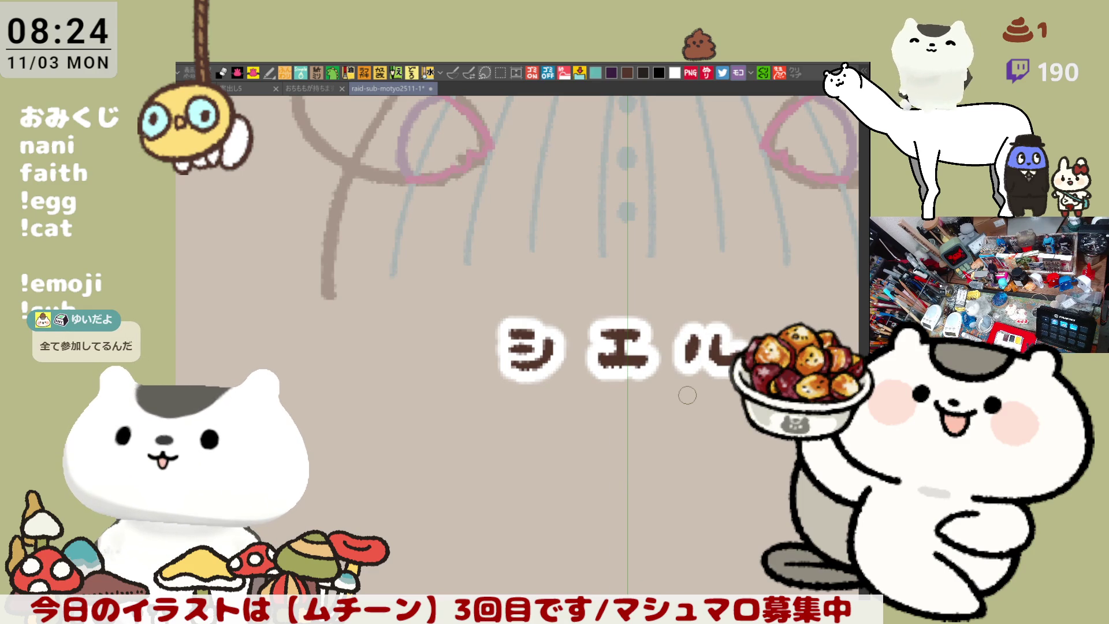
# Step: Redraw the シ dash slightly lower and start ル beside エ, undoing stray strokes
pyautogui.scroll(-6, 686, 395)
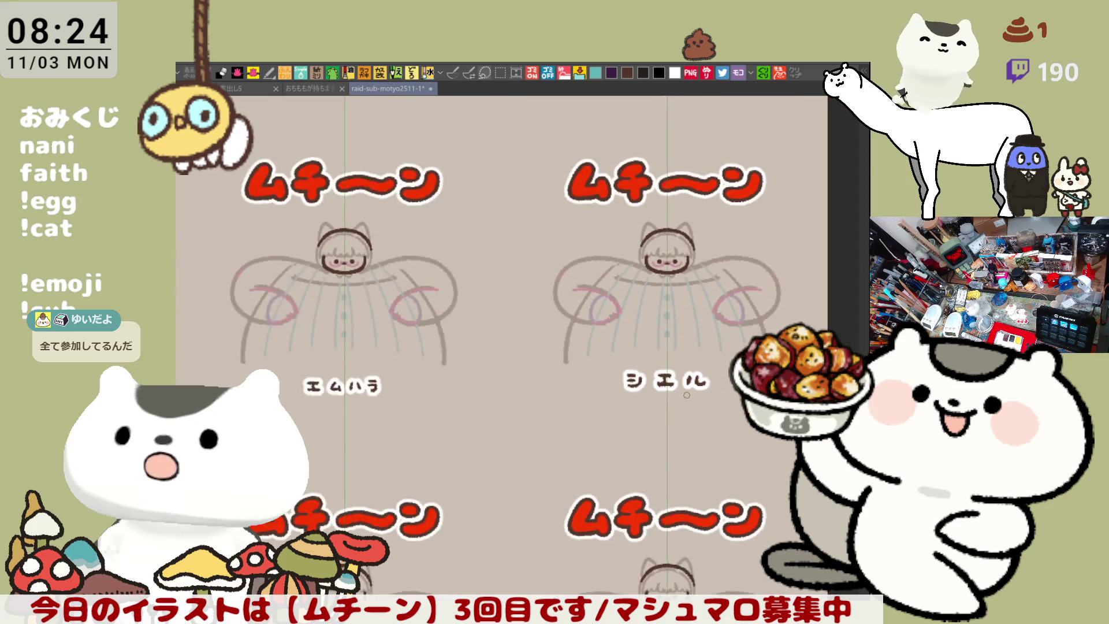
pyautogui.scroll(-1, 687, 395)
pyautogui.scroll(6, 686, 395)
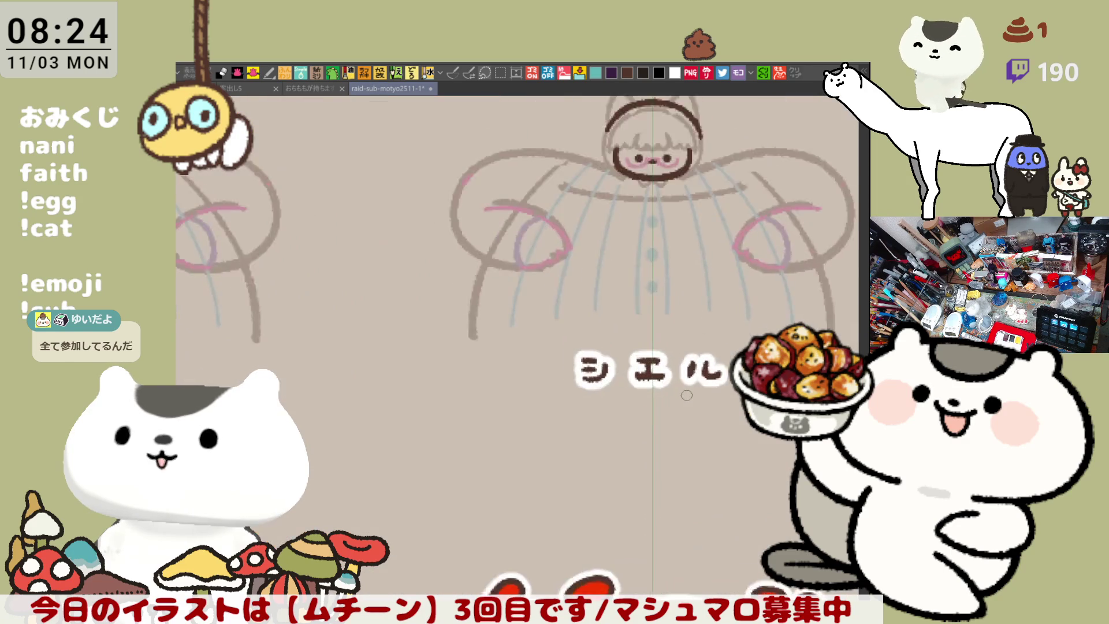
pyautogui.hotkey('ctrl', 'z')
pyautogui.hotkey('ctrl', 'z')
pyautogui.hotkey('ctrl', 'z')
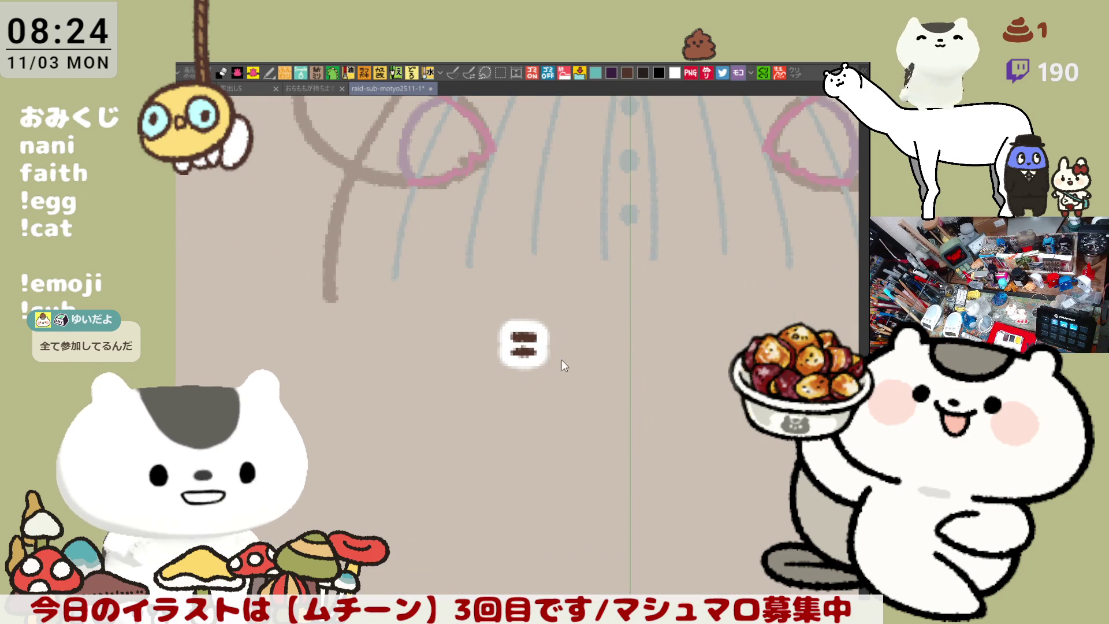
pyautogui.hotkey('ctrl', 'z')
pyautogui.moveTo(524, 339)
pyautogui.mouseDown()
pyautogui.moveTo(549, 340)
pyautogui.moveTo(550, 359)
pyautogui.moveTo(646, 343)
pyautogui.moveTo(629, 370)
pyautogui.moveTo(657, 369)
pyautogui.mouseUp()
pyautogui.hotkey('ctrl', 'z')
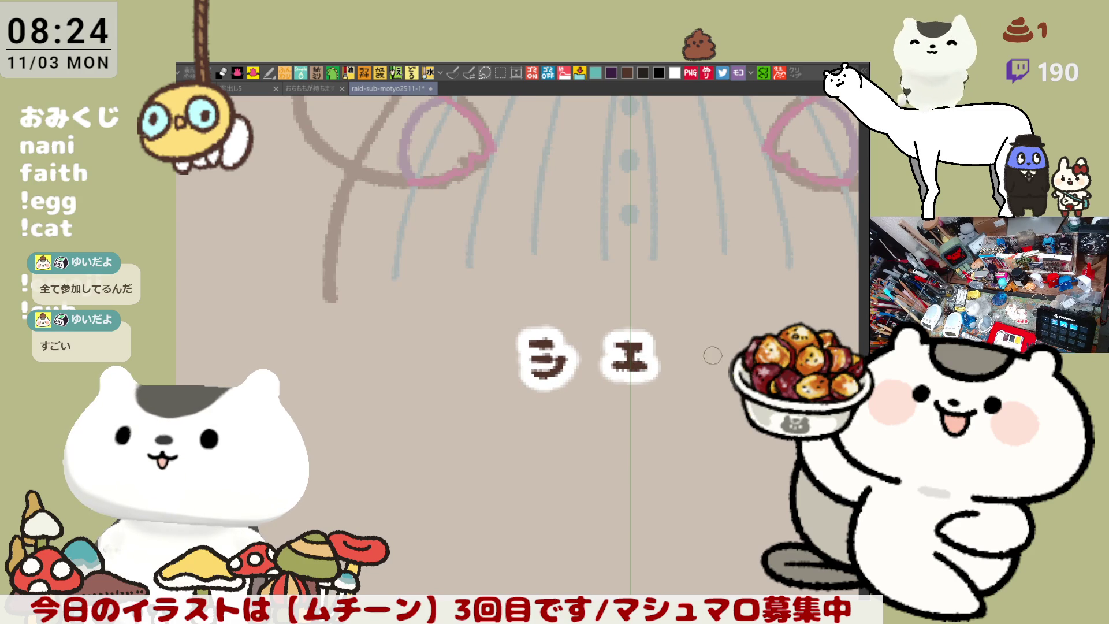
pyautogui.moveTo(713, 338)
pyautogui.mouseDown()
pyautogui.moveTo(691, 363)
pyautogui.moveTo(725, 375)
pyautogui.moveTo(740, 363)
pyautogui.mouseUp()
pyautogui.hotkey('ctrl', 'z')
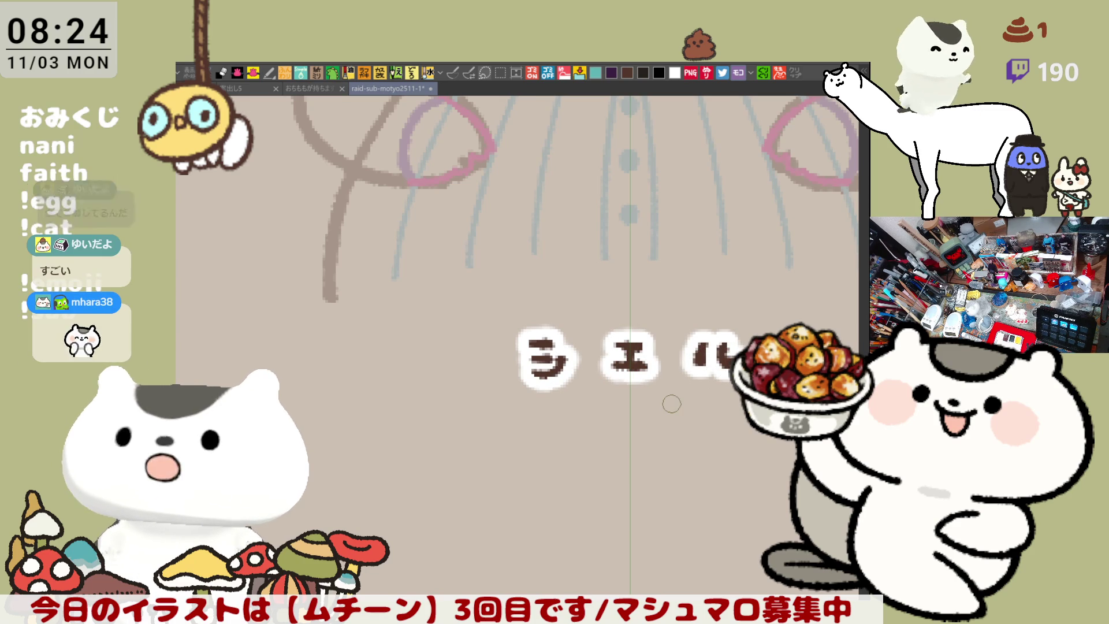
pyautogui.scroll(-2, 670, 404)
pyautogui.scroll(-5, 670, 403)
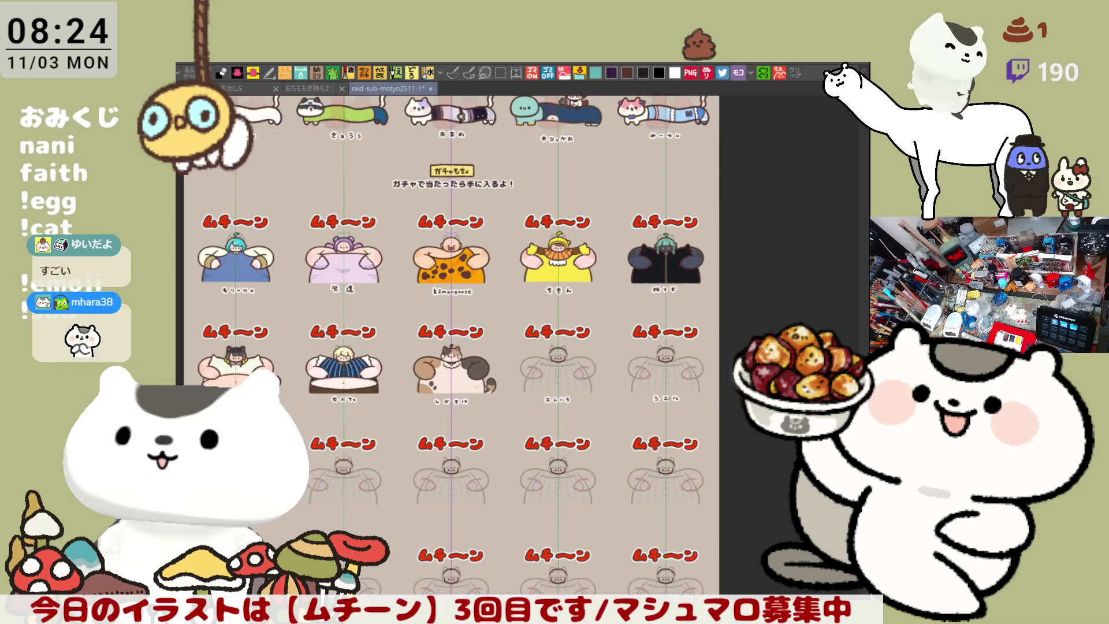
pyautogui.scroll(3, 466, 347)
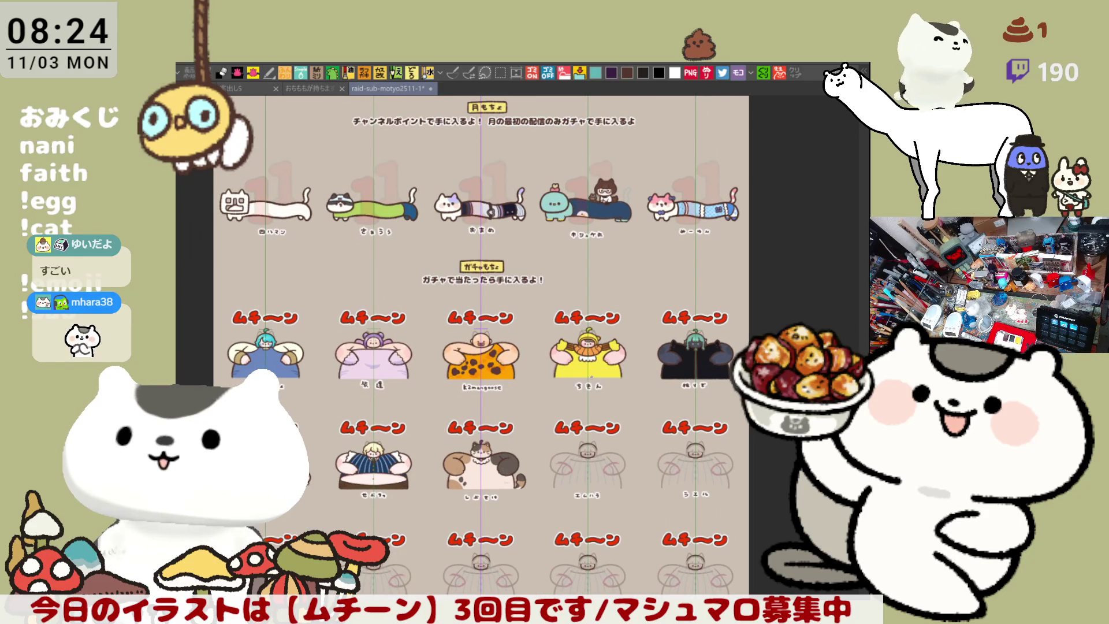
pyautogui.scroll(6, 605, 405)
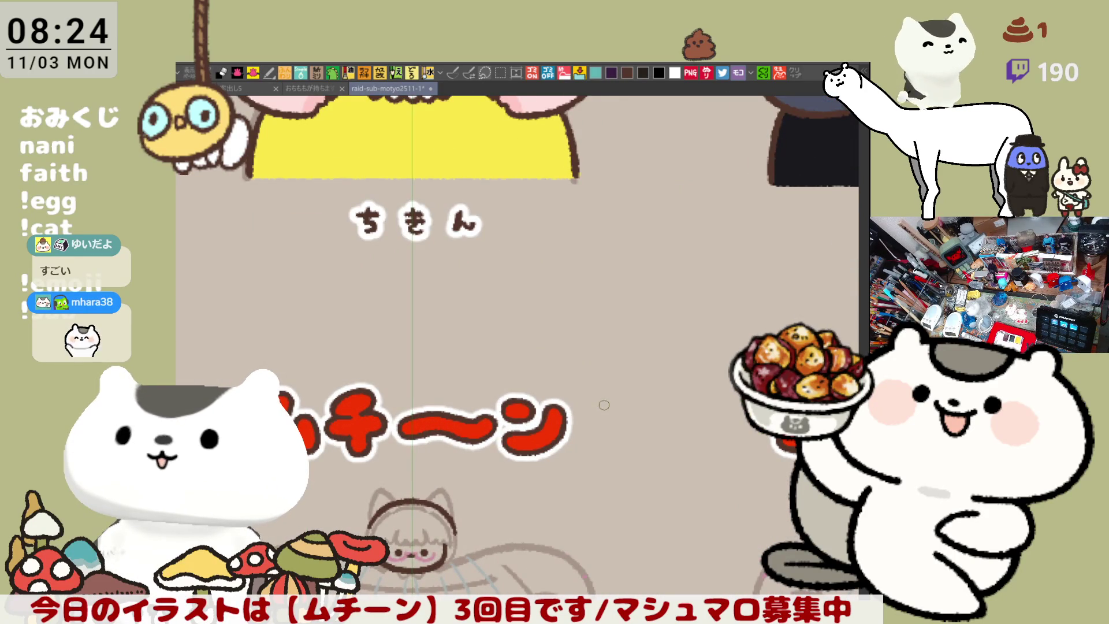
pyautogui.moveTo(604, 405); pyautogui.dragTo(368, 337)
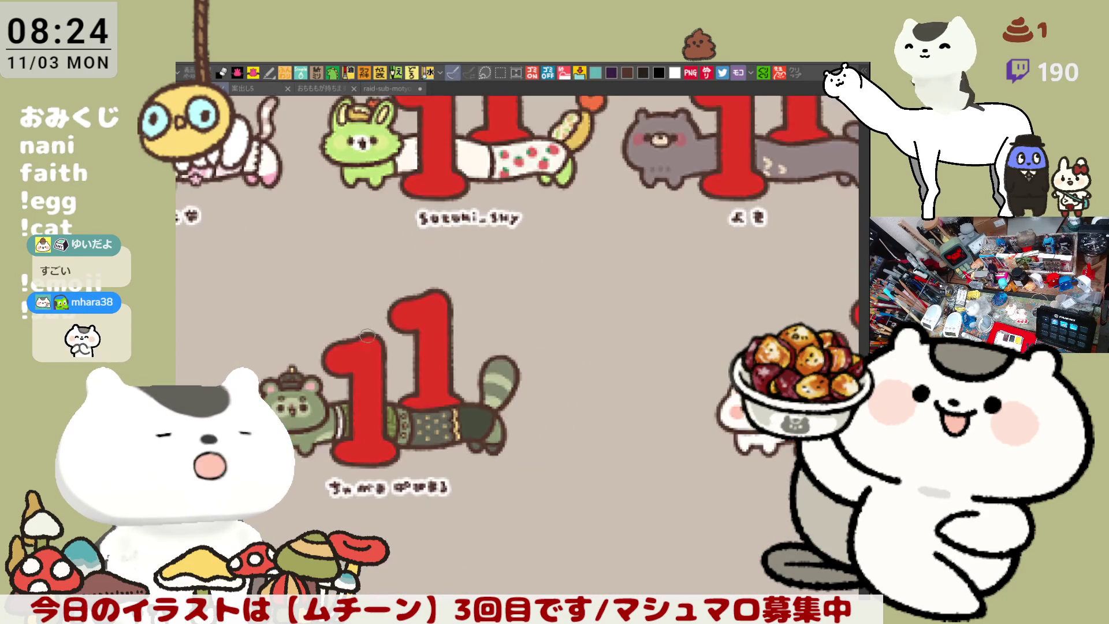
pyautogui.scroll(-5, 368, 337)
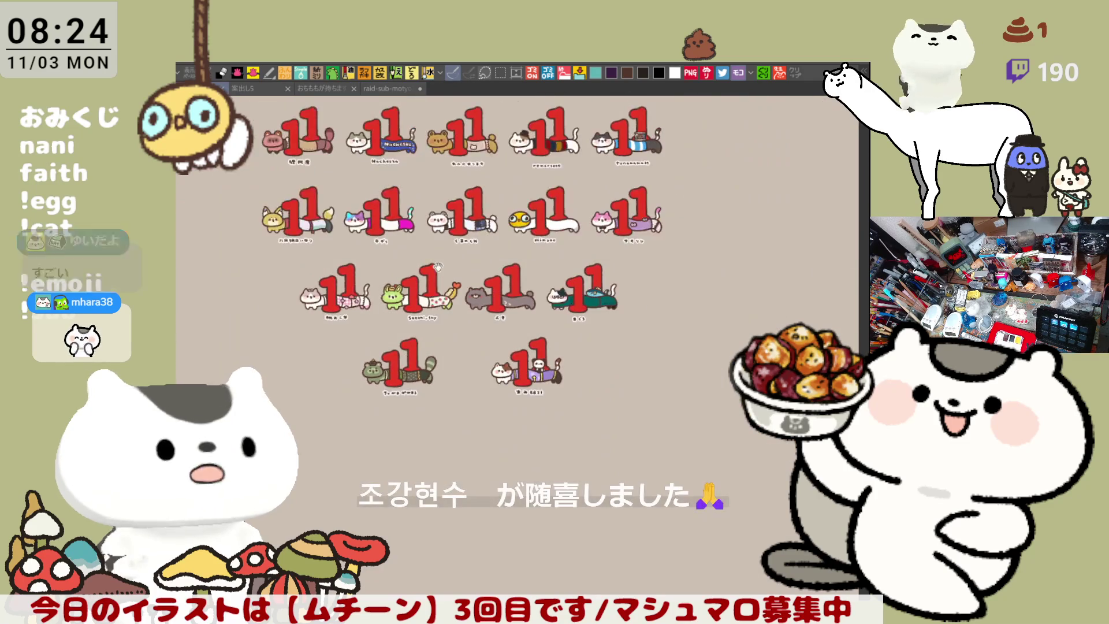
pyautogui.scroll(-2, 437, 266)
pyautogui.moveTo(437, 266)
pyautogui.mouseDown()
pyautogui.moveTo(521, 343)
pyautogui.moveTo(522, 369)
pyautogui.mouseUp()
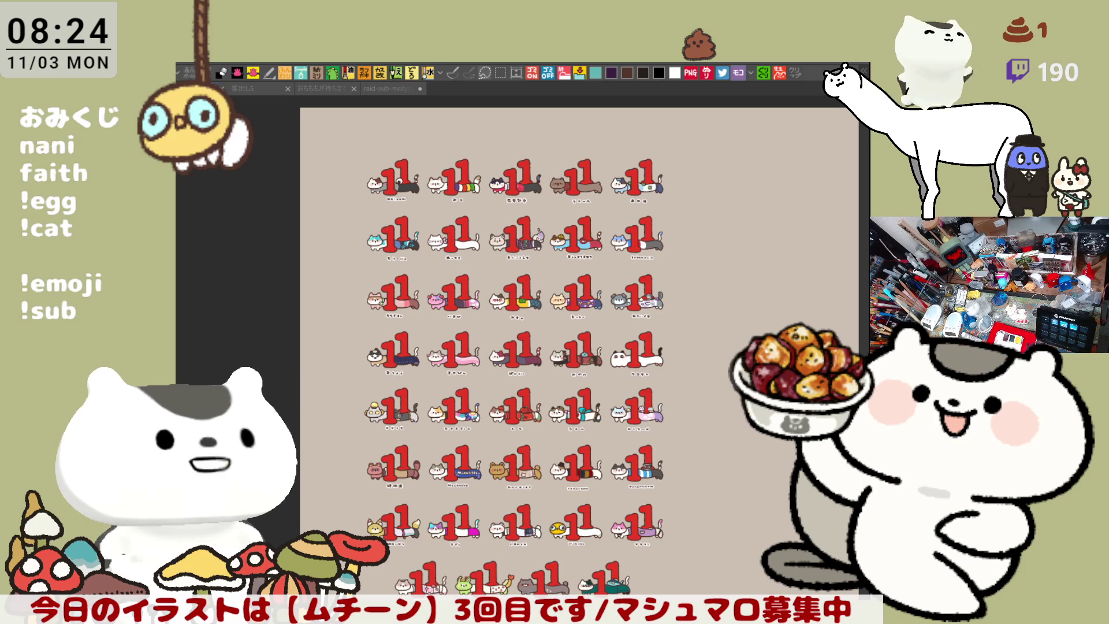
pyautogui.click(397, 87)
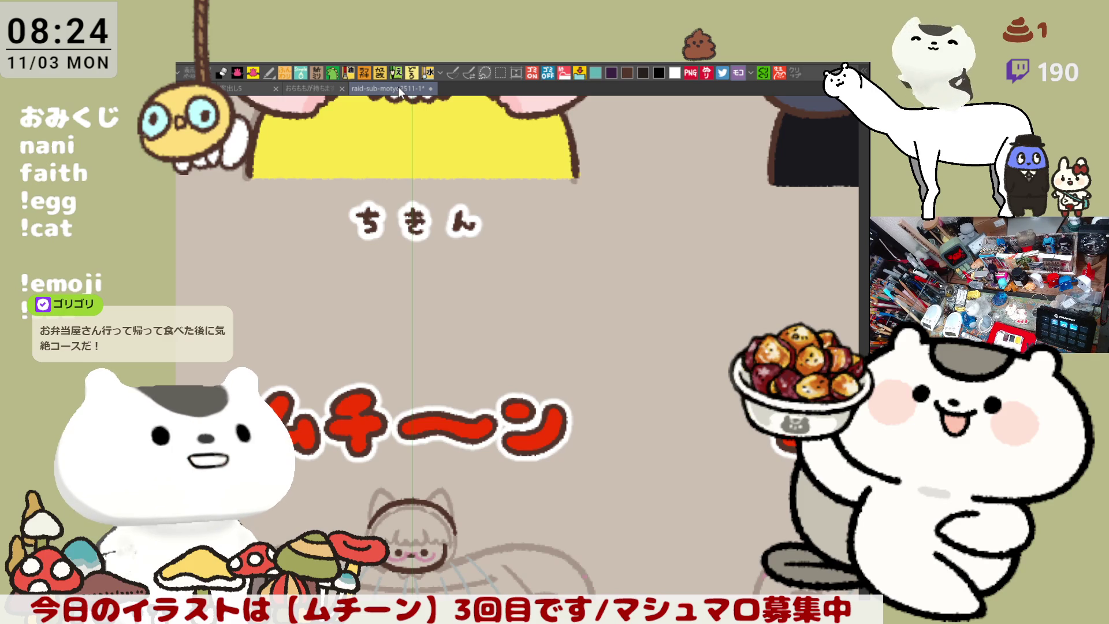
# Step: Zoom in on the face and erase the right end of the dark-brown headband
pyautogui.scroll(5, 383, 324)
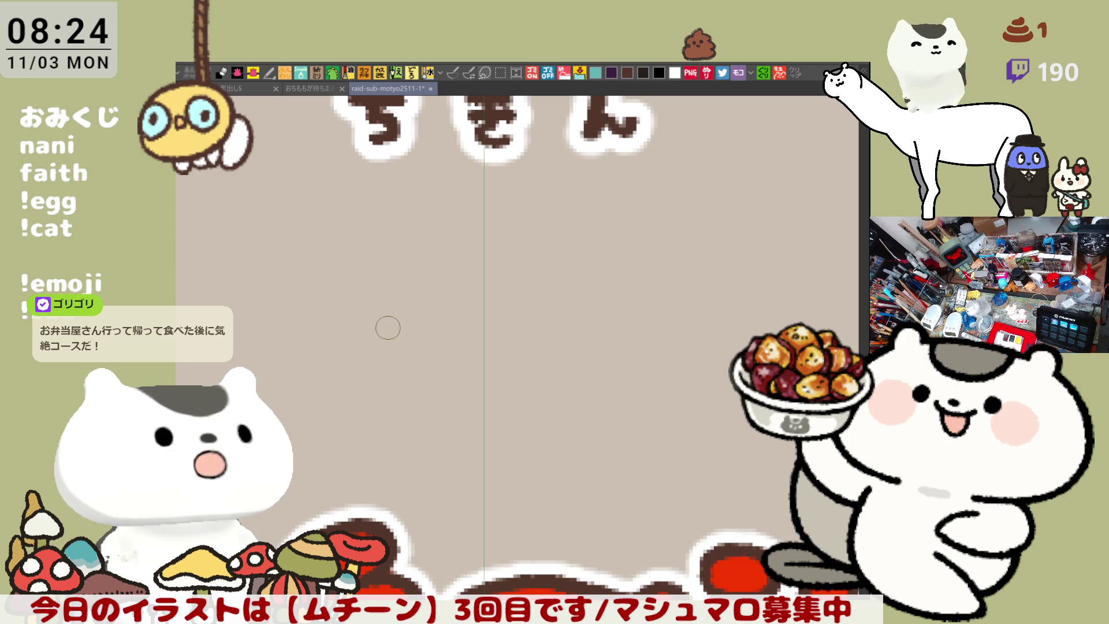
pyautogui.scroll(-10, 387, 327)
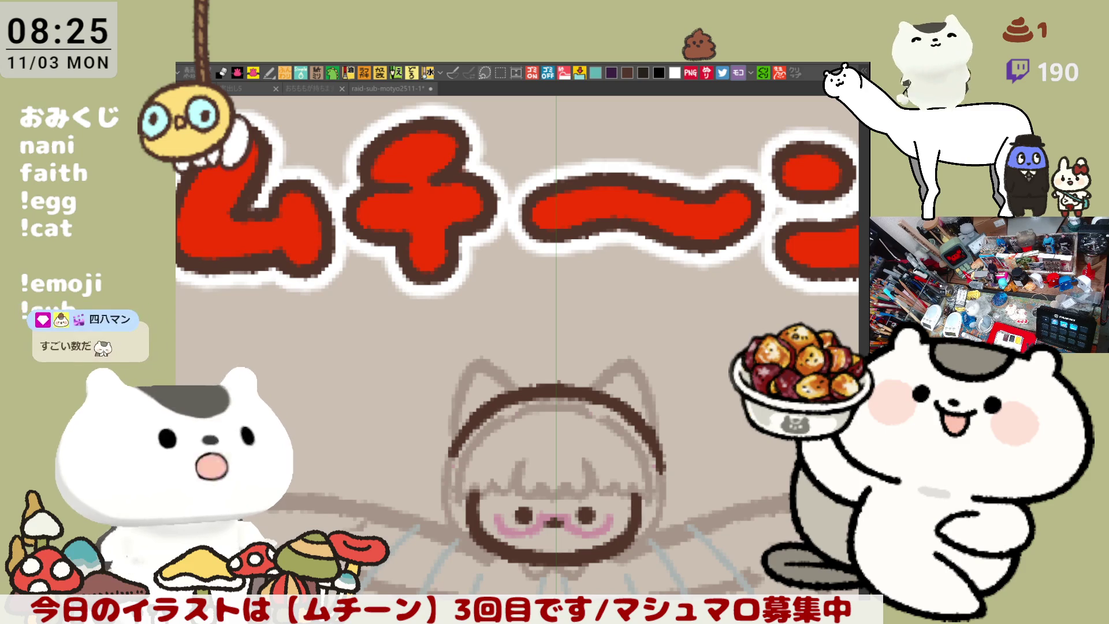
pyautogui.scroll(-3, 578, 392)
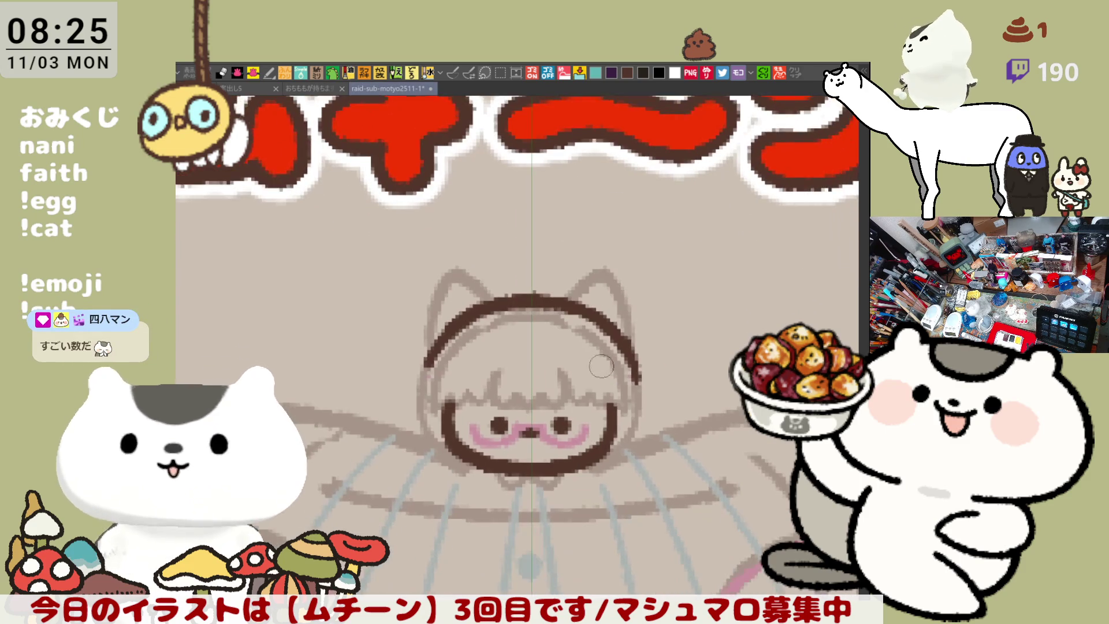
pyautogui.hscroll(2, 568, 391)
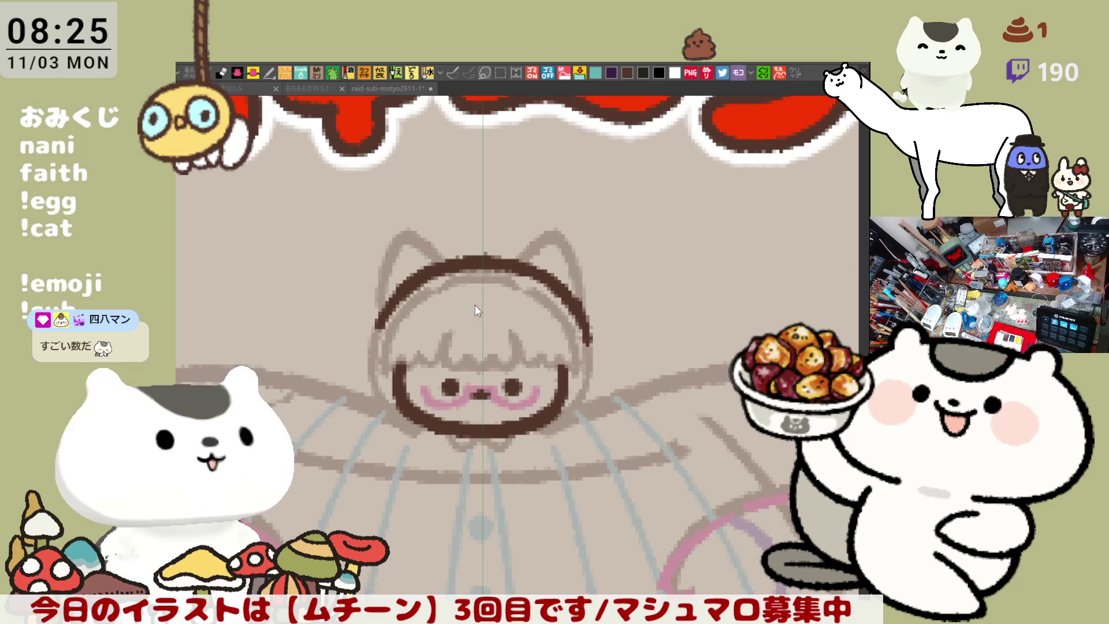
pyautogui.scroll(3, 547, 348)
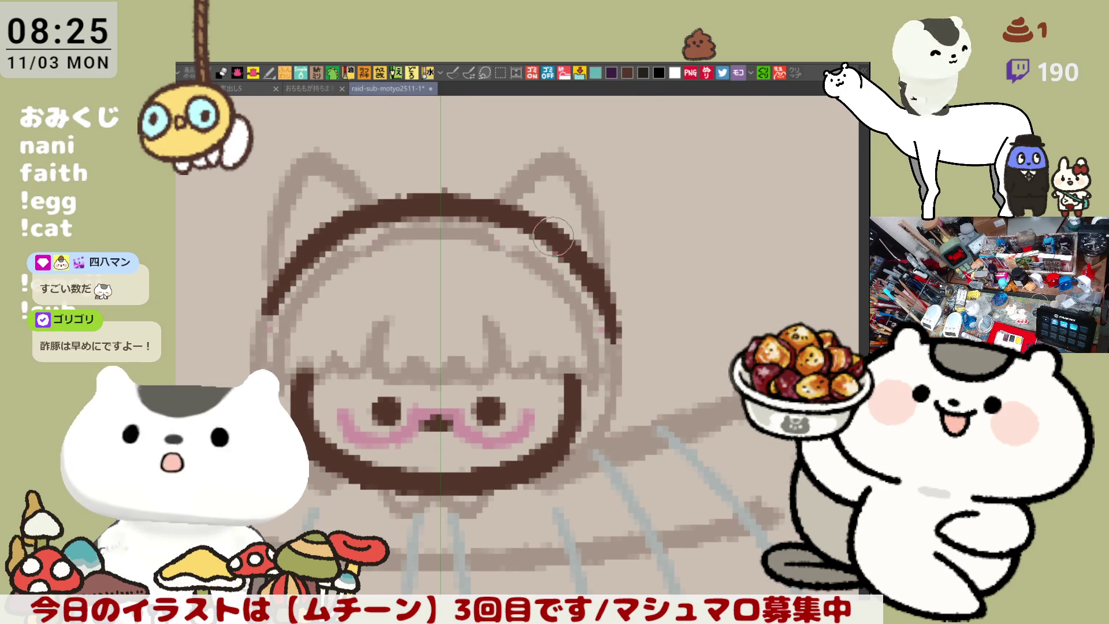
pyautogui.moveTo(545, 209)
pyautogui.mouseDown()
pyautogui.moveTo(609, 315)
pyautogui.moveTo(612, 277)
pyautogui.moveTo(598, 251)
pyautogui.mouseUp()
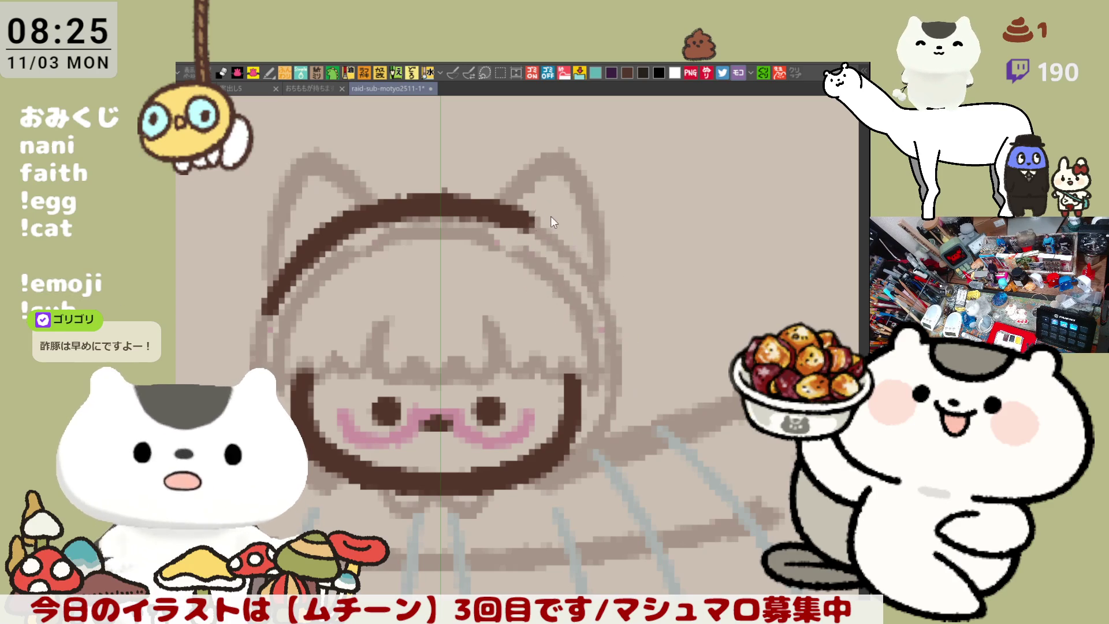
# Step: Try new headband curves down the head and up to the right, undo them, then zoom out
pyautogui.moveTo(508, 211); pyautogui.dragTo(572, 311)
pyautogui.moveTo(508, 205); pyautogui.dragTo(614, 184)
pyautogui.hotkey('ctrl', 'z')
pyautogui.hotkey('ctrl', 'z')
pyautogui.hotkey('ctrl', 'z')
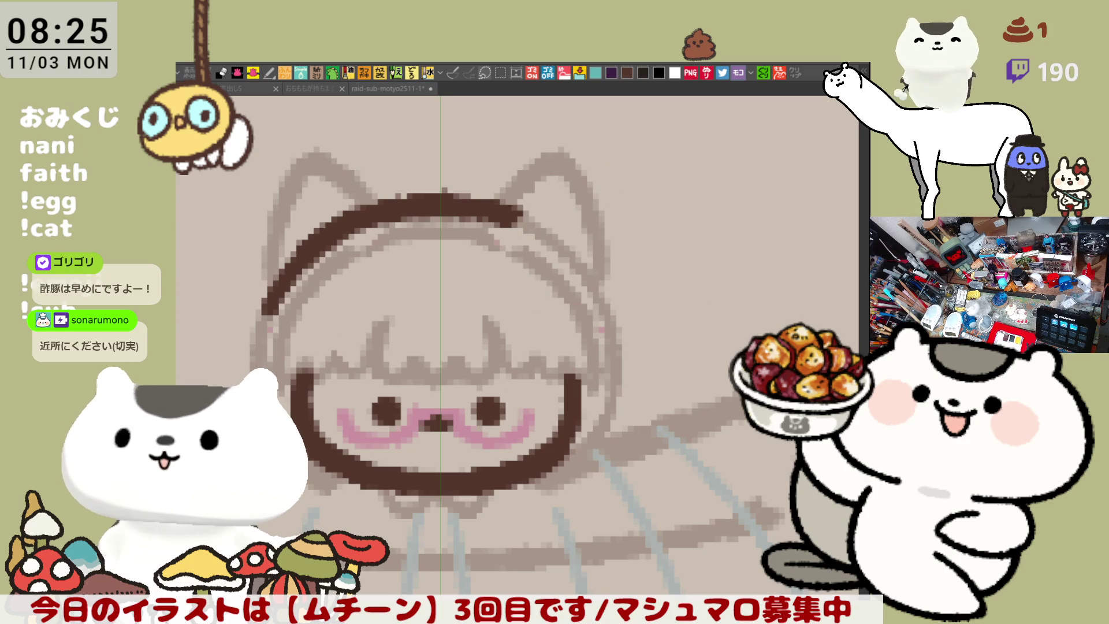
pyautogui.moveTo(665, 403)
pyautogui.mouseDown()
pyautogui.moveTo(725, 325)
pyautogui.moveTo(594, 316)
pyautogui.mouseUp()
pyautogui.scroll(-6, 726, 325)
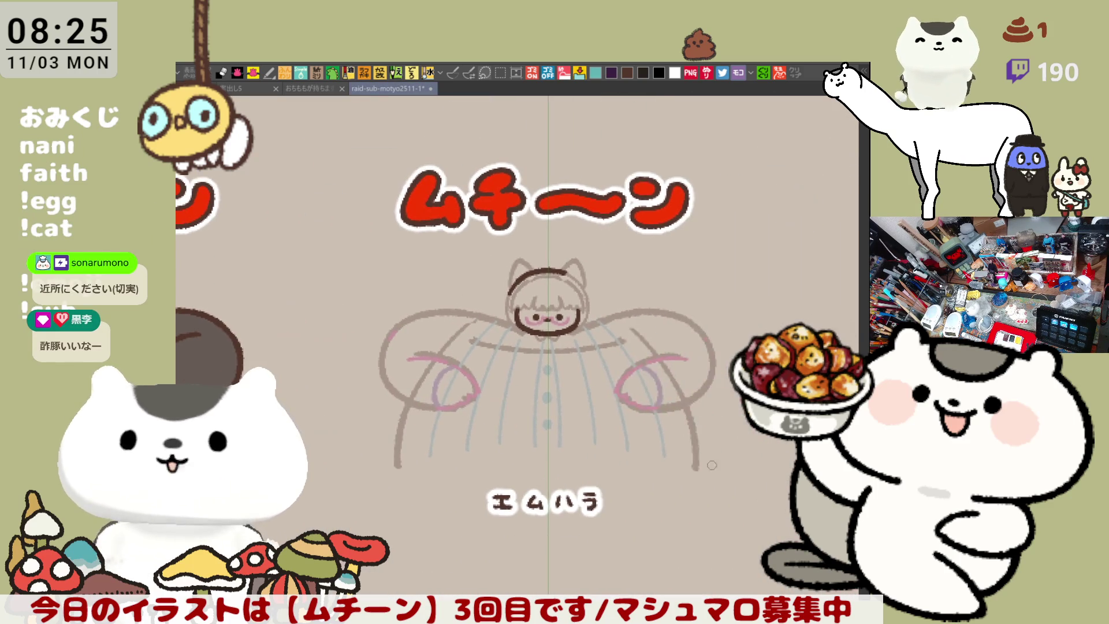
# Step: Delete the figure's old dark face and hair lines and fade the sketch layer's opacity
pyautogui.press('m')
pyautogui.moveTo(679, 436); pyautogui.dragTo(380, 253)
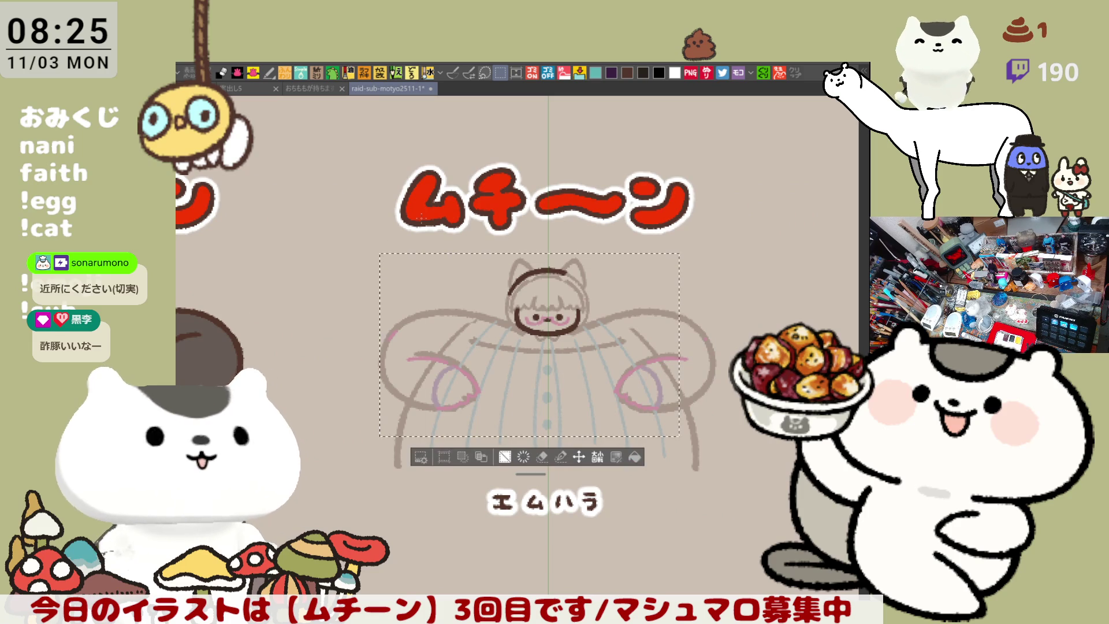
pyautogui.press('Delete')
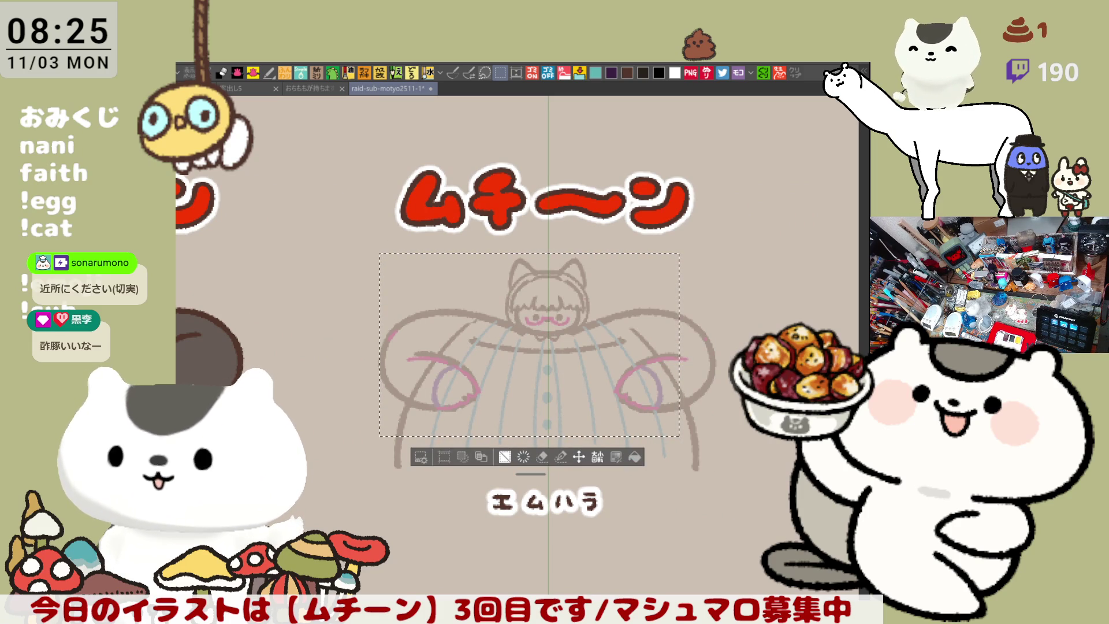
pyautogui.hotkey('ctrl', 'd')
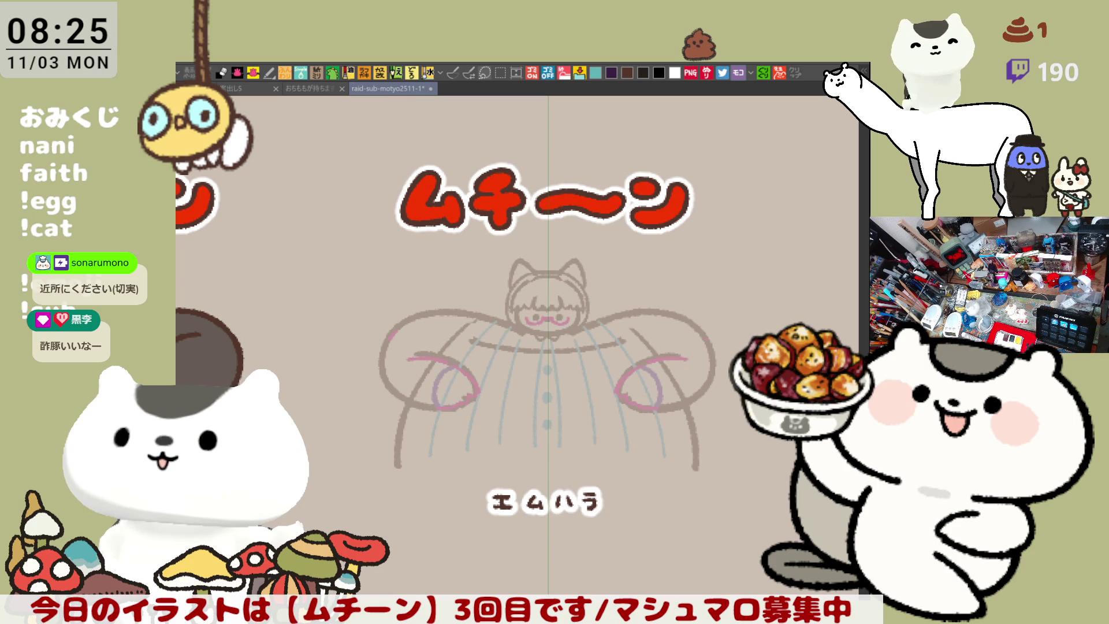
pyautogui.hotkey('ctrl', 'shift', 'o')
# Step: Draw a dark-brown curve from the top of the head down the figure's right side
pyautogui.moveTo(523, 268); pyautogui.dragTo(656, 375)
pyautogui.hotkey('ctrl', 'z')
pyautogui.moveTo(540, 267); pyautogui.dragTo(693, 411)
pyautogui.hotkey('ctrl', 'z')
pyautogui.moveTo(538, 272); pyautogui.dragTo(622, 293)
pyautogui.hotkey('ctrl', 'z')
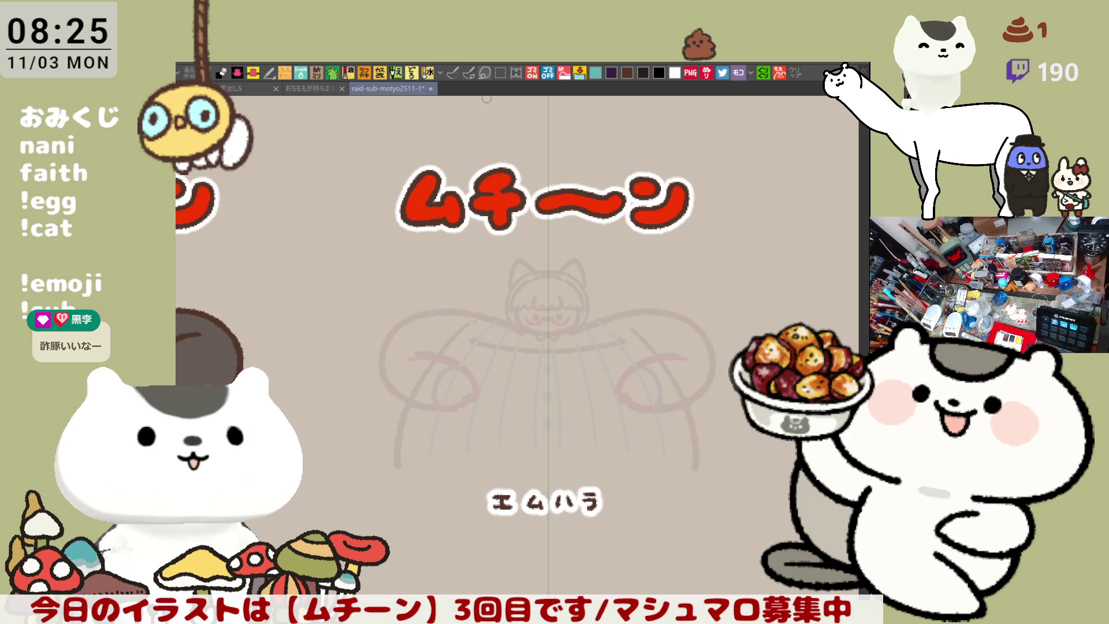
pyautogui.moveTo(555, 268); pyautogui.dragTo(652, 322)
pyautogui.hotkey('ctrl', 'z')
pyautogui.moveTo(542, 269)
pyautogui.mouseDown()
pyautogui.moveTo(644, 303)
pyautogui.moveTo(687, 365)
pyautogui.mouseUp()
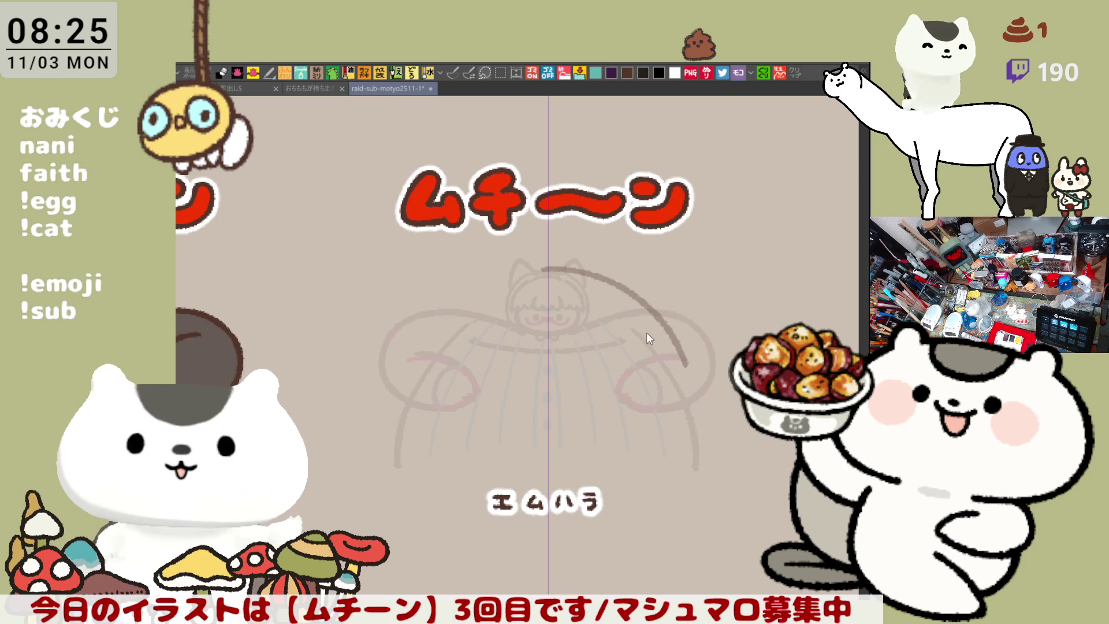
# Step: Undo the body curve, then ink the cat head's top outline and mirrored eyes
pyautogui.click(456, 77)
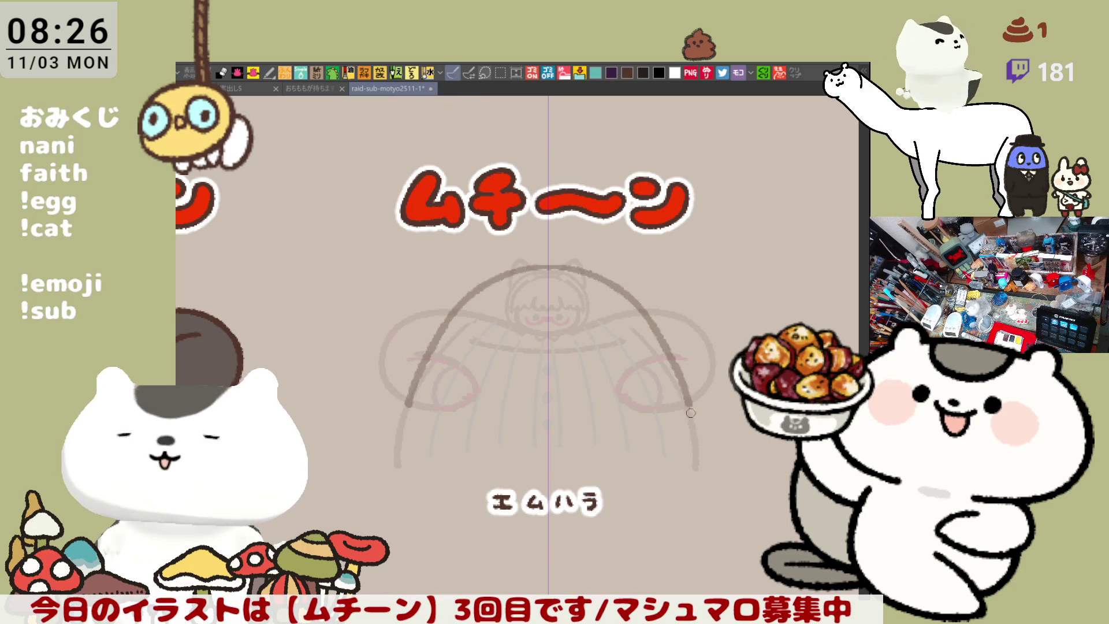
pyautogui.moveTo(533, 276)
pyautogui.mouseDown()
pyautogui.moveTo(565, 275)
pyautogui.moveTo(699, 429)
pyautogui.moveTo(702, 462)
pyautogui.mouseUp()
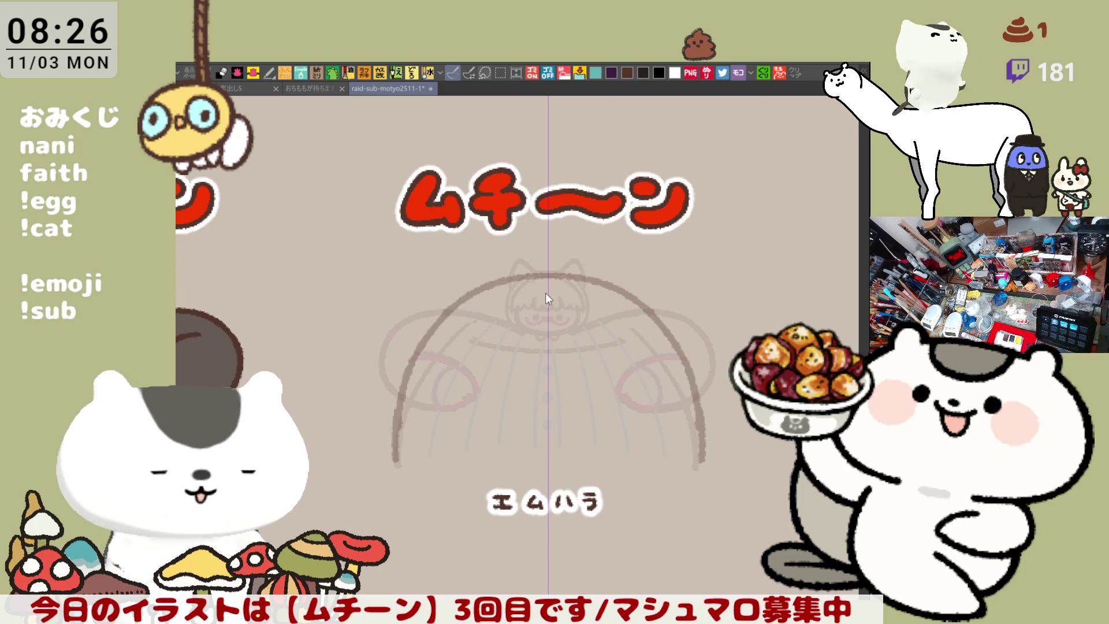
pyautogui.moveTo(537, 289); pyautogui.dragTo(539, 288)
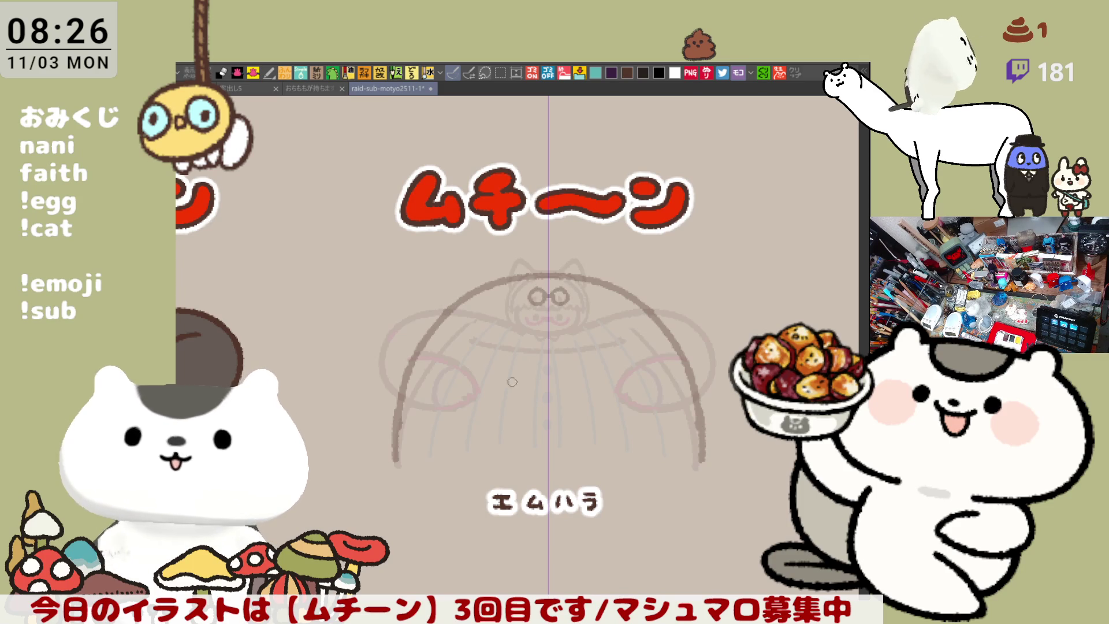
# Step: Pan the sketch and fit the whole ムチーン cell with the name エムハラ into the window
pyautogui.scroll(5, 476, 526)
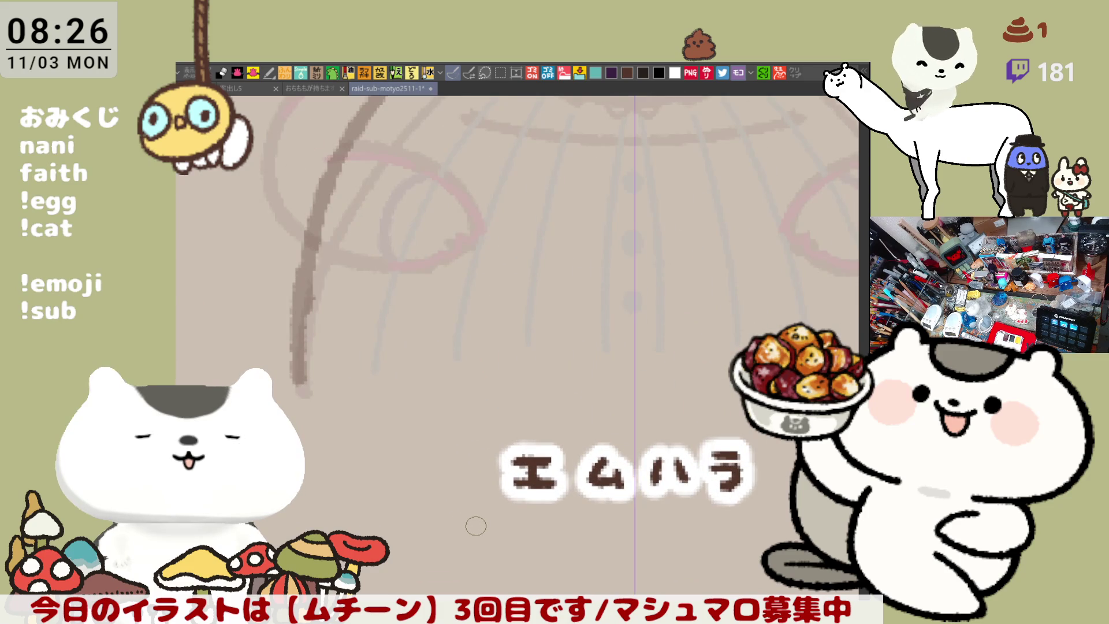
pyautogui.scroll(-5, 476, 526)
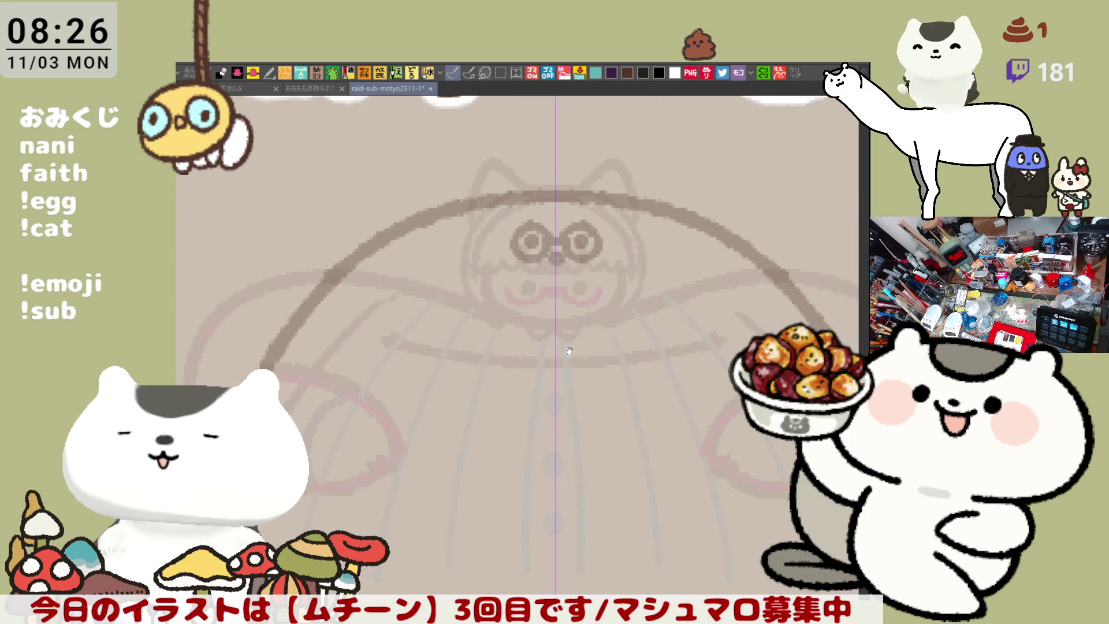
pyautogui.moveTo(560, 391); pyautogui.dragTo(525, 358)
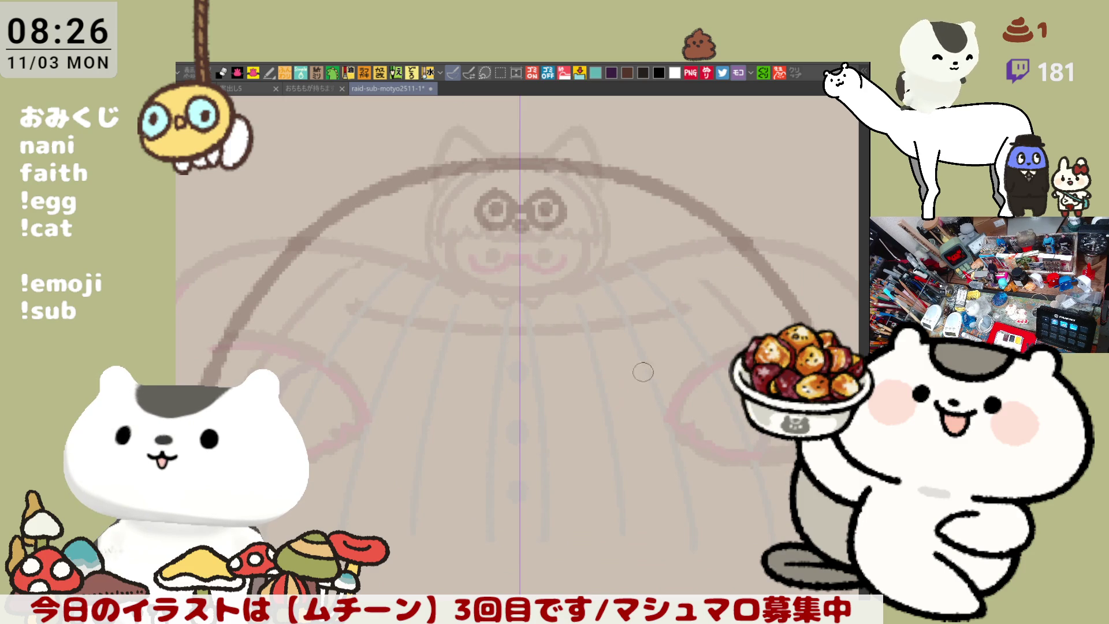
pyautogui.hotkey('ctrl', '0')
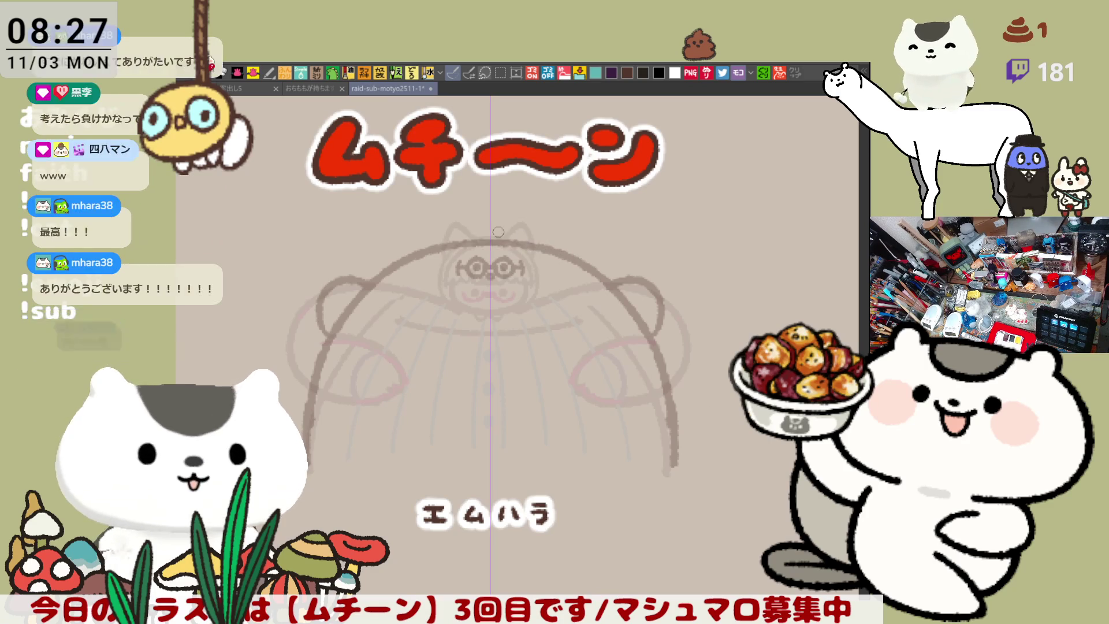
# Step: Ink a symmetric dark-brown arc across the top of the head, retrying it several times
pyautogui.moveTo(422, 250); pyautogui.dragTo(559, 252)
pyautogui.hotkey('ctrl', 'z')
pyautogui.moveTo(422, 251); pyautogui.dragTo(559, 251)
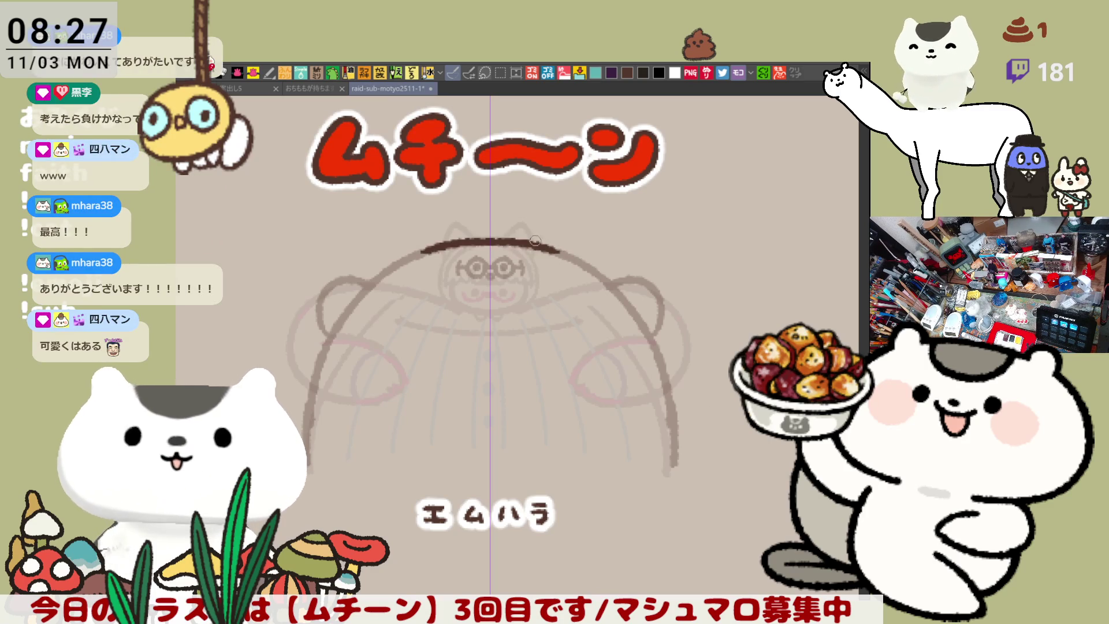
pyautogui.hotkey('ctrl', 'z')
pyautogui.hotkey('ctrl', 'y')
pyautogui.hotkey('ctrl', 'z')
pyautogui.hotkey('ctrl', 'y')
pyautogui.hotkey('ctrl', 'z')
pyautogui.moveTo(427, 250); pyautogui.dragTo(563, 251)
pyautogui.hotkey('ctrl', 'z')
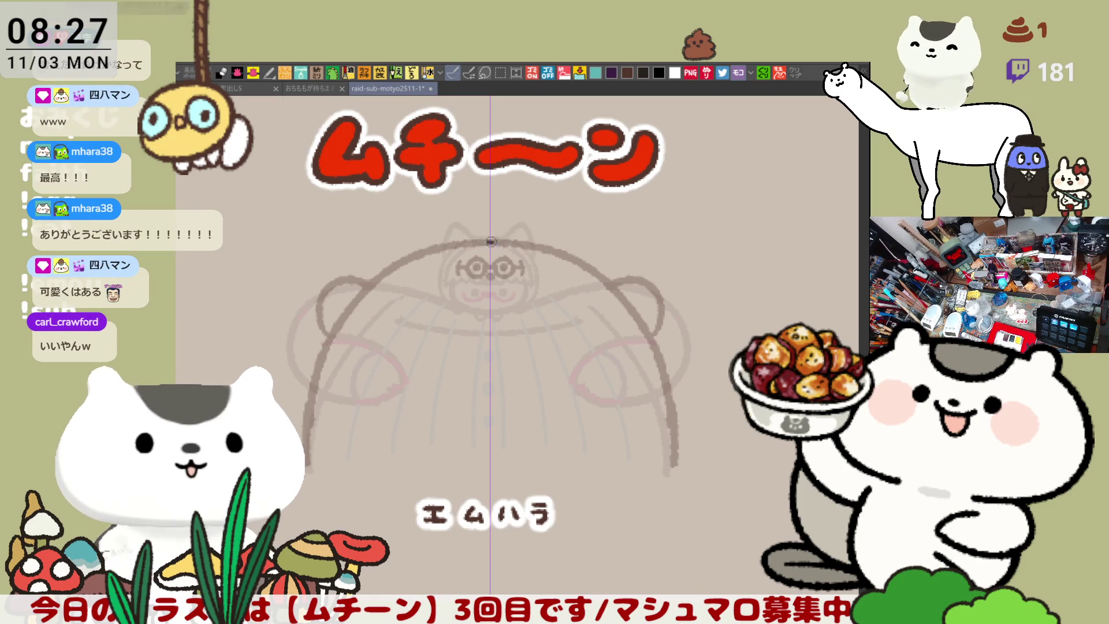
pyautogui.moveTo(418, 251); pyautogui.dragTo(560, 252)
pyautogui.hotkey('ctrl', 'z')
pyautogui.moveTo(433, 247); pyautogui.dragTo(544, 249)
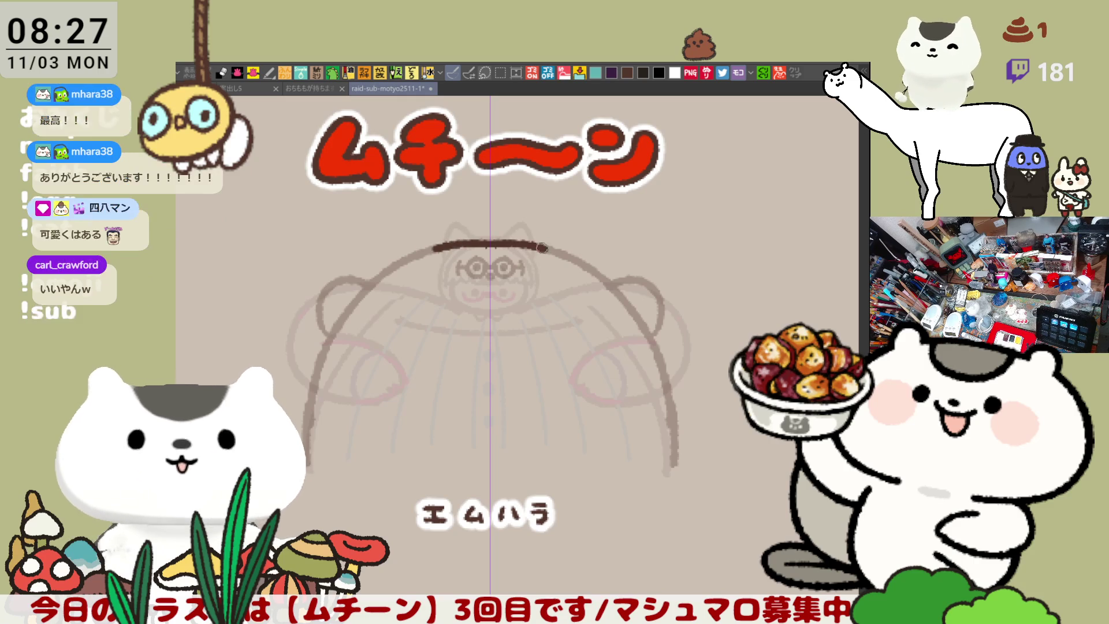
pyautogui.hotkey('ctrl', 'z')
pyautogui.moveTo(506, 240); pyautogui.dragTo(569, 254)
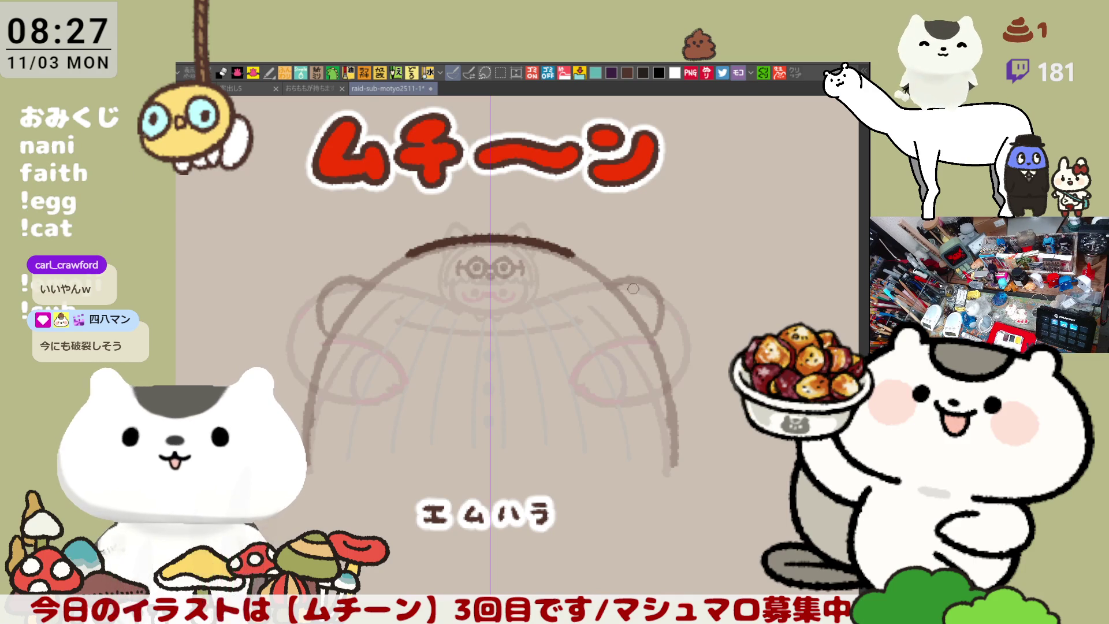
# Step: Extend the head arc down both body sides, checking the shape in a mirrored view
pyautogui.moveTo(563, 254); pyautogui.dragTo(618, 295)
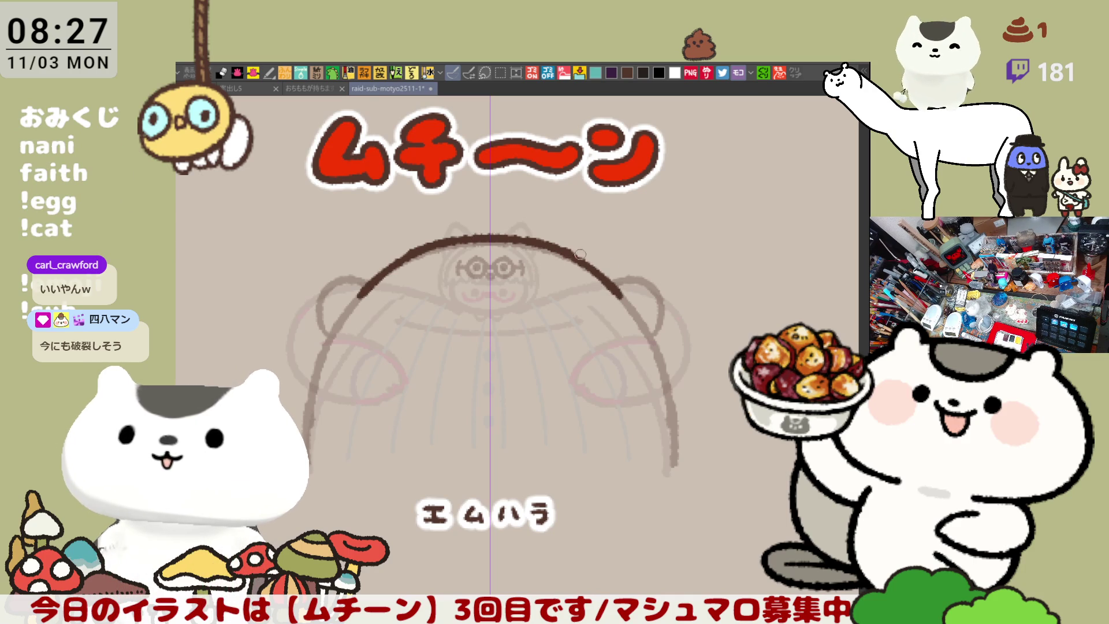
pyautogui.hotkey('ctrl', 'z')
pyautogui.moveTo(555, 253); pyautogui.dragTo(627, 307)
pyautogui.hotkey('ctrl', 'z')
pyautogui.moveTo(560, 252)
pyautogui.mouseDown()
pyautogui.moveTo(644, 309)
pyautogui.moveTo(629, 296)
pyautogui.moveTo(675, 399)
pyautogui.mouseUp()
pyautogui.hotkey('ctrl', 'z')
pyautogui.hotkey('ctrl', 'z')
pyautogui.hotkey('ctrl', 'z')
pyautogui.moveTo(637, 302); pyautogui.dragTo(677, 414)
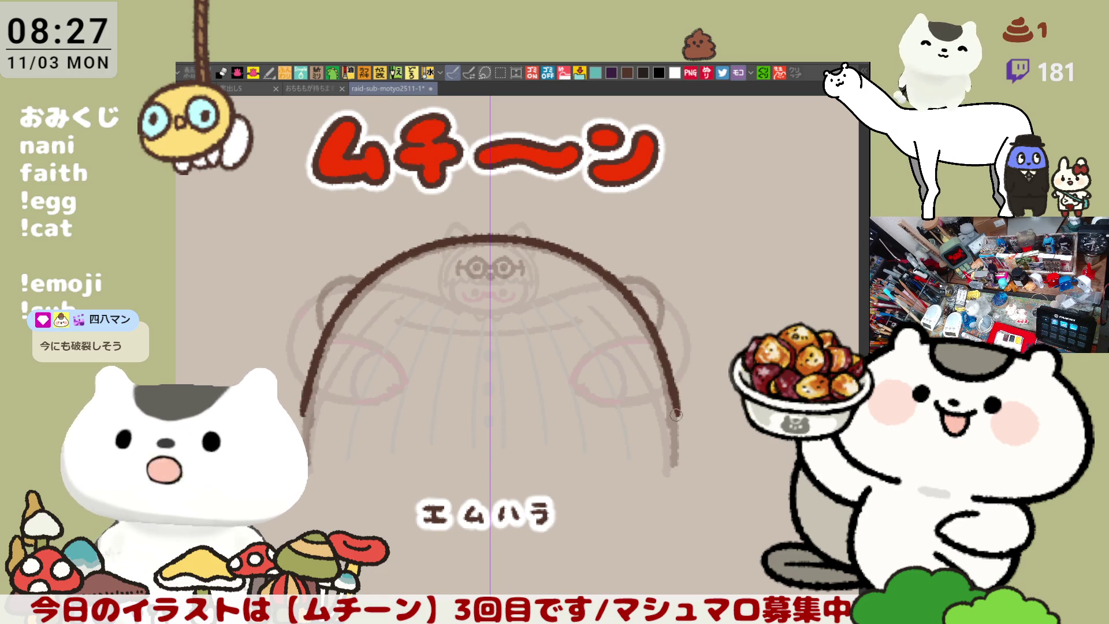
pyautogui.press('h')
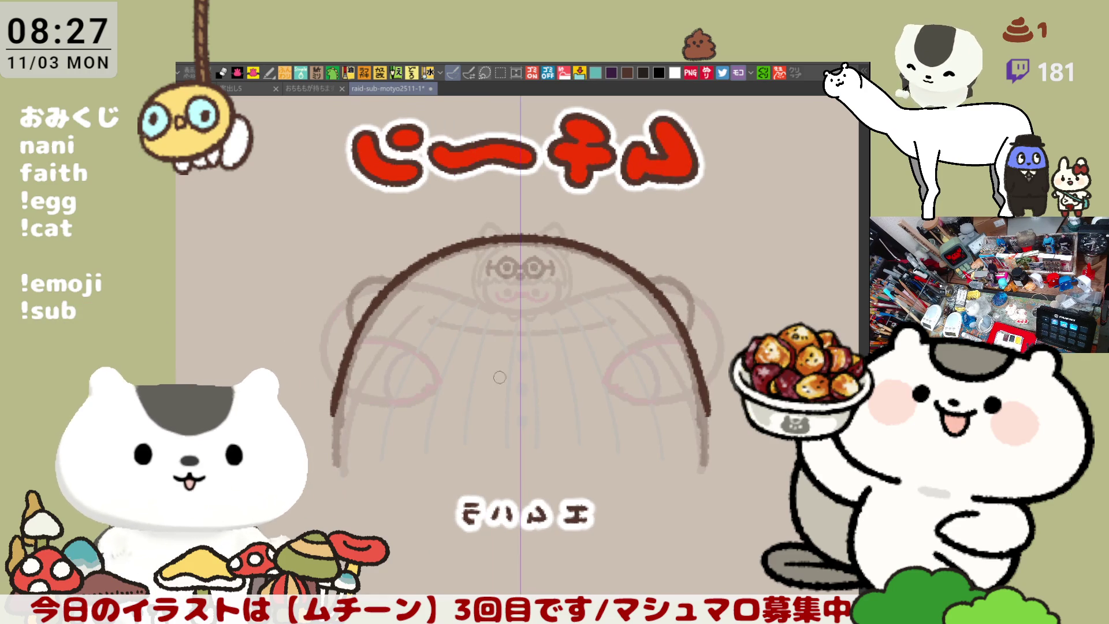
pyautogui.moveTo(337, 384); pyautogui.dragTo(333, 462)
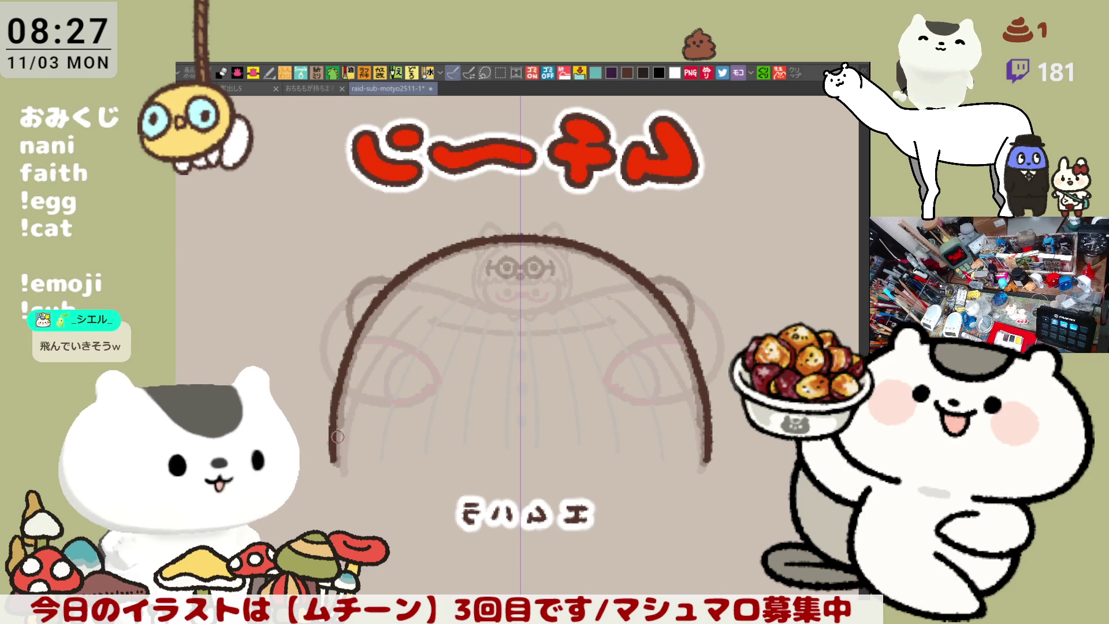
pyautogui.press('h')
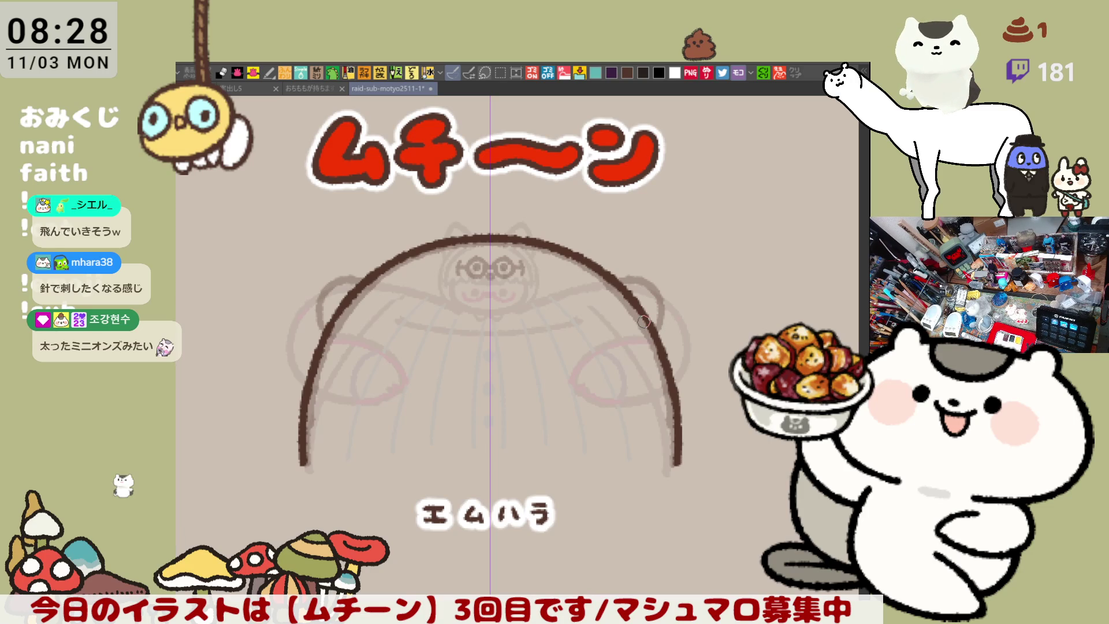
# Step: Ink the small C-shaped ears beside the head, joining them to the head arc
pyautogui.scroll(4, 643, 322)
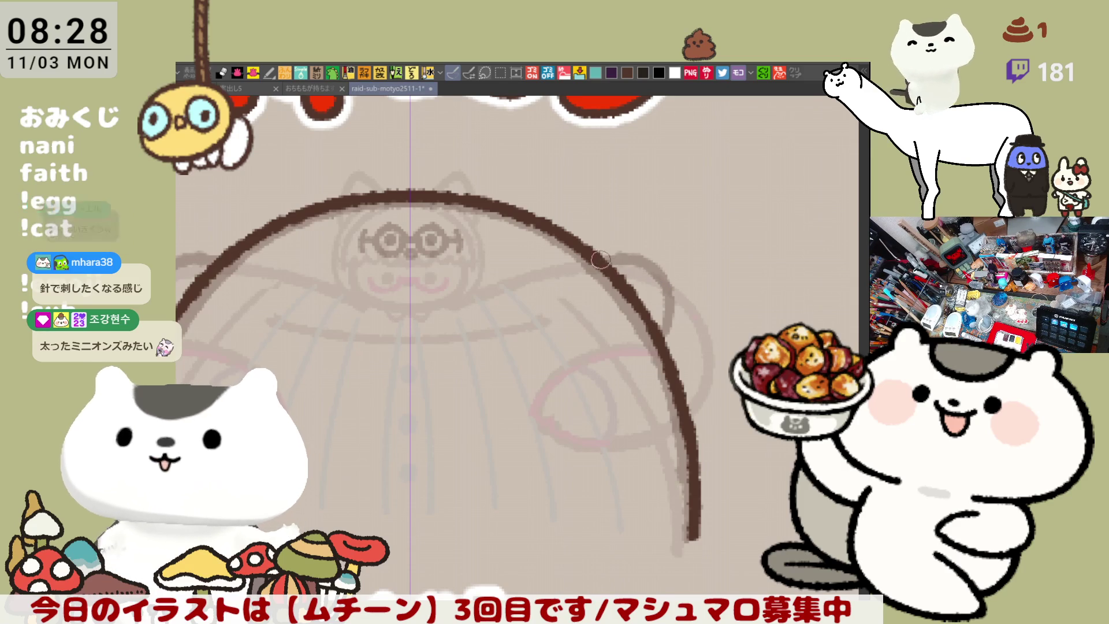
pyautogui.moveTo(601, 259); pyautogui.dragTo(667, 327)
pyautogui.hotkey('ctrl', 'z')
pyautogui.moveTo(603, 258); pyautogui.dragTo(659, 339)
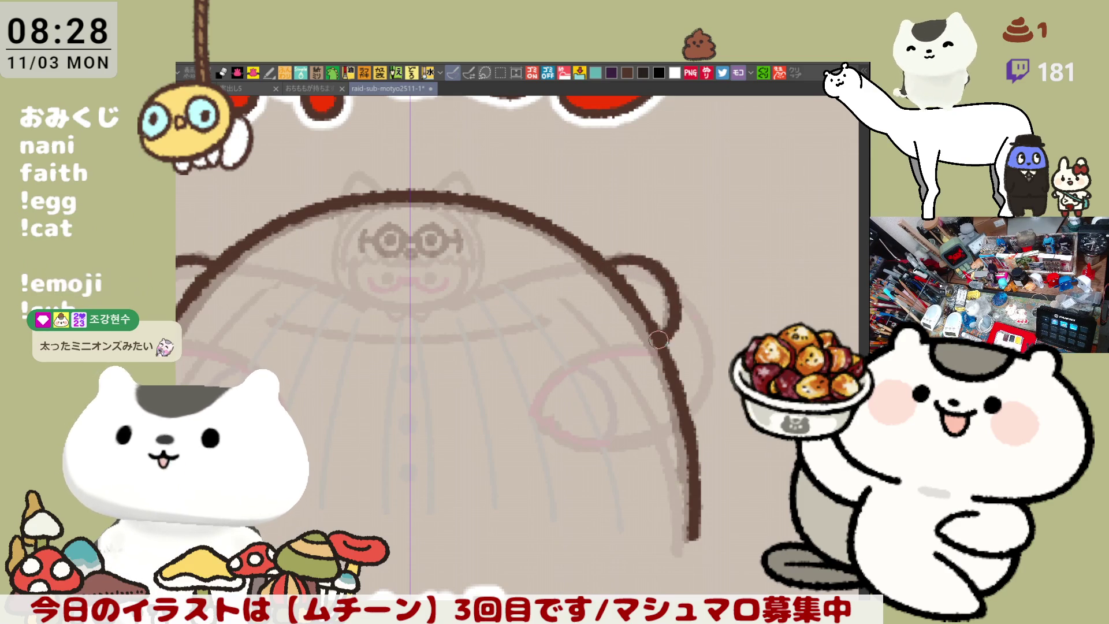
pyautogui.hotkey('ctrl', 'z')
pyautogui.moveTo(606, 257); pyautogui.dragTo(669, 330)
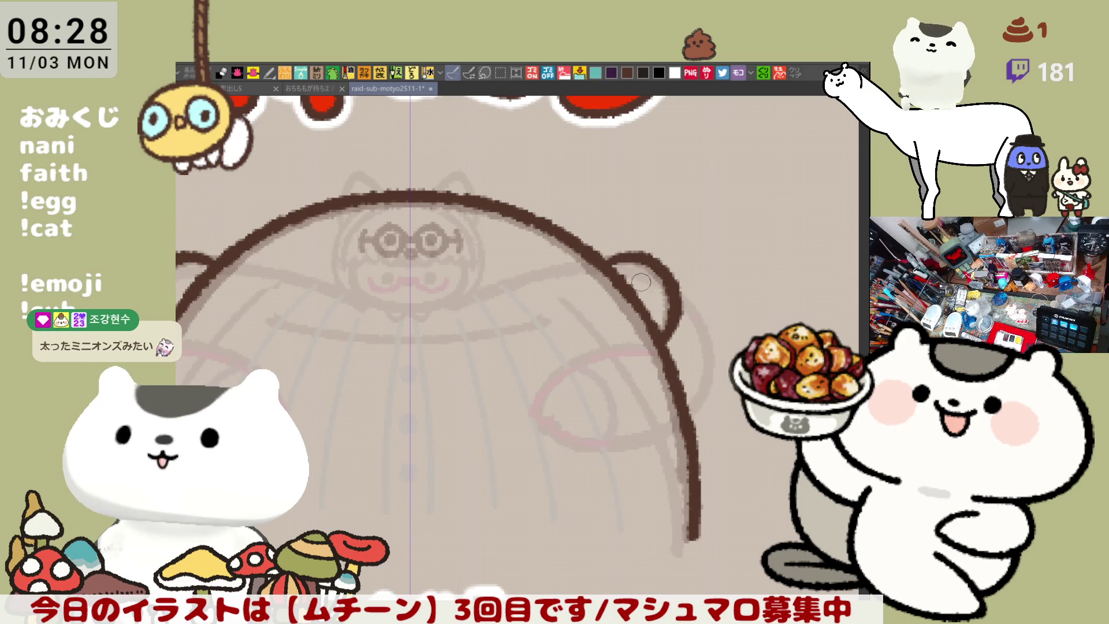
pyautogui.hotkey('ctrl', 'z')
pyautogui.moveTo(605, 258)
pyautogui.mouseDown()
pyautogui.moveTo(681, 292)
pyautogui.moveTo(655, 346)
pyautogui.mouseUp()
pyautogui.press('h')
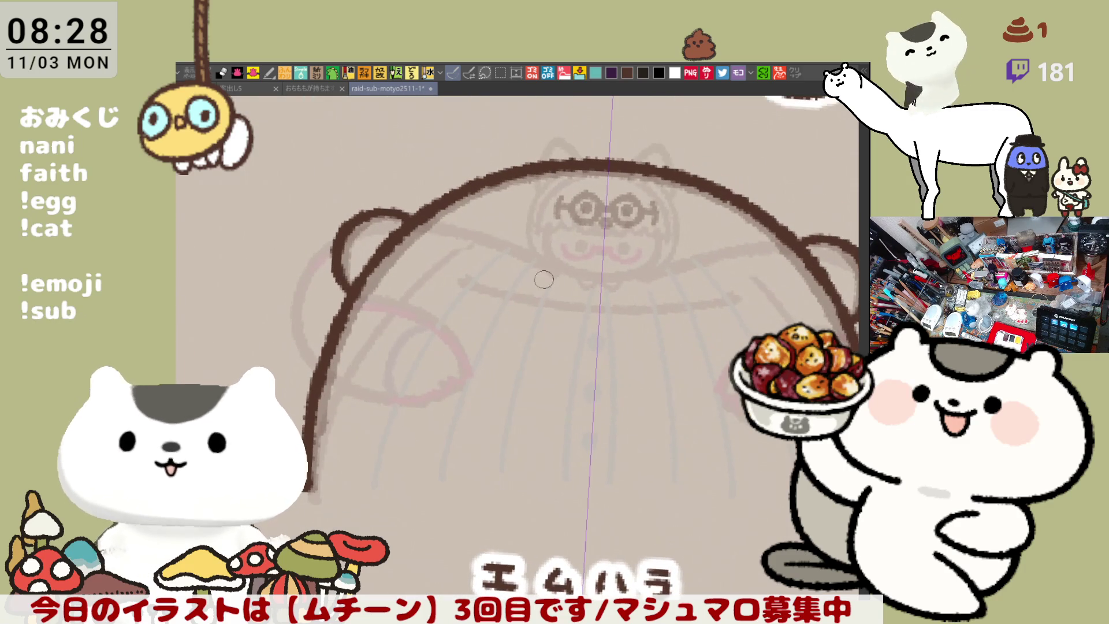
pyautogui.moveTo(366, 220)
pyautogui.mouseDown()
pyautogui.moveTo(347, 295)
pyautogui.moveTo(412, 205)
pyautogui.moveTo(427, 223)
pyautogui.moveTo(341, 244)
pyautogui.moveTo(361, 243)
pyautogui.moveTo(324, 284)
pyautogui.mouseUp()
pyautogui.hotkey('ctrl', 'z')
pyautogui.hotkey('ctrl', 'z')
pyautogui.hotkey('ctrl', 'z')
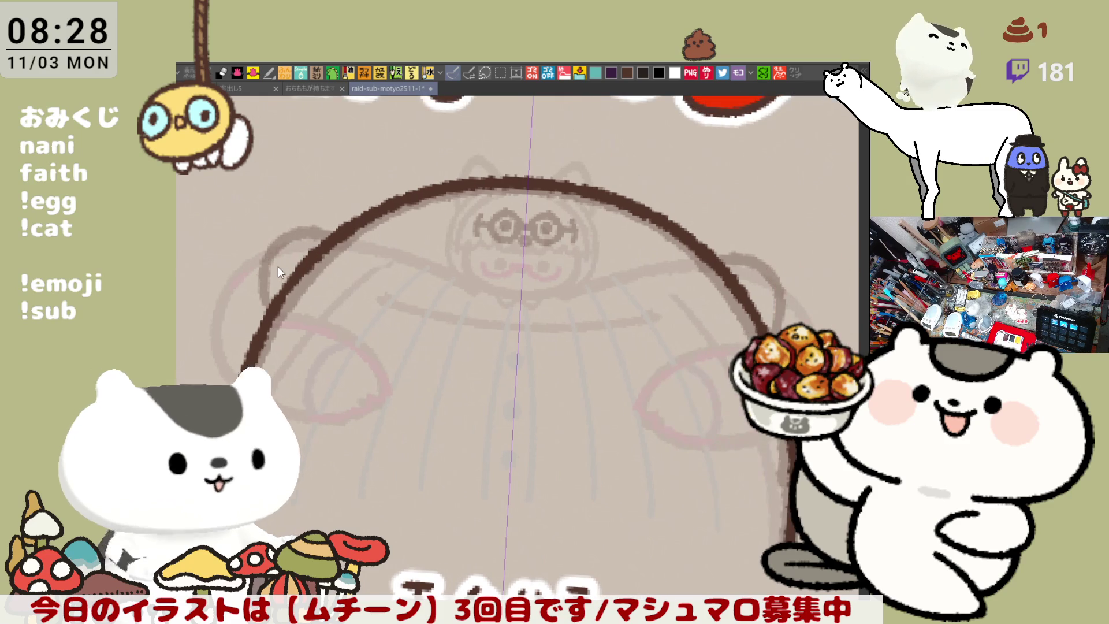
pyautogui.moveTo(290, 230); pyautogui.dragTo(270, 315)
pyautogui.hotkey('ctrl', 'z')
pyautogui.moveTo(281, 231); pyautogui.dragTo(273, 310)
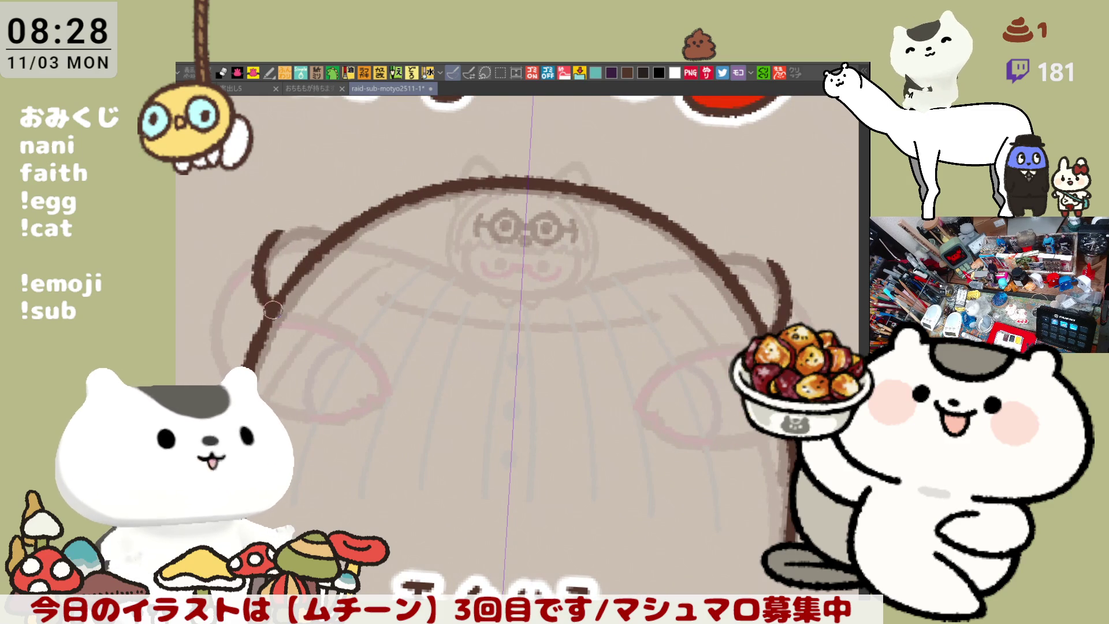
pyautogui.moveTo(272, 237); pyautogui.dragTo(341, 231)
pyautogui.hotkey('ctrl', 'z')
pyautogui.moveTo(271, 243); pyautogui.dragTo(338, 234)
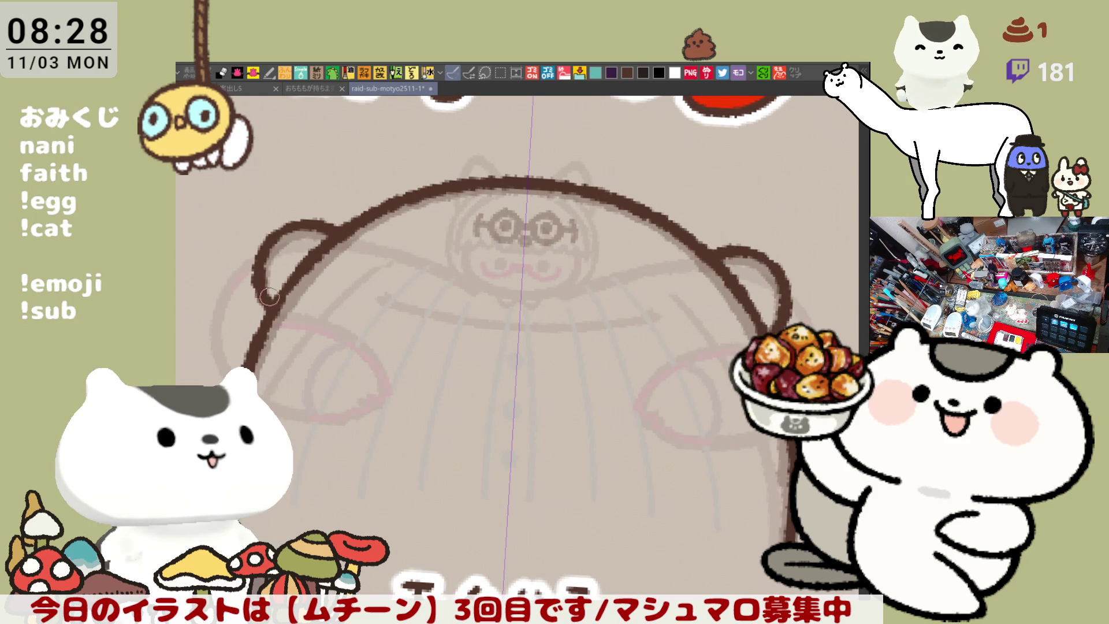
# Step: Thicken and reshape the top of the ear
pyautogui.scroll(2, 573, 295)
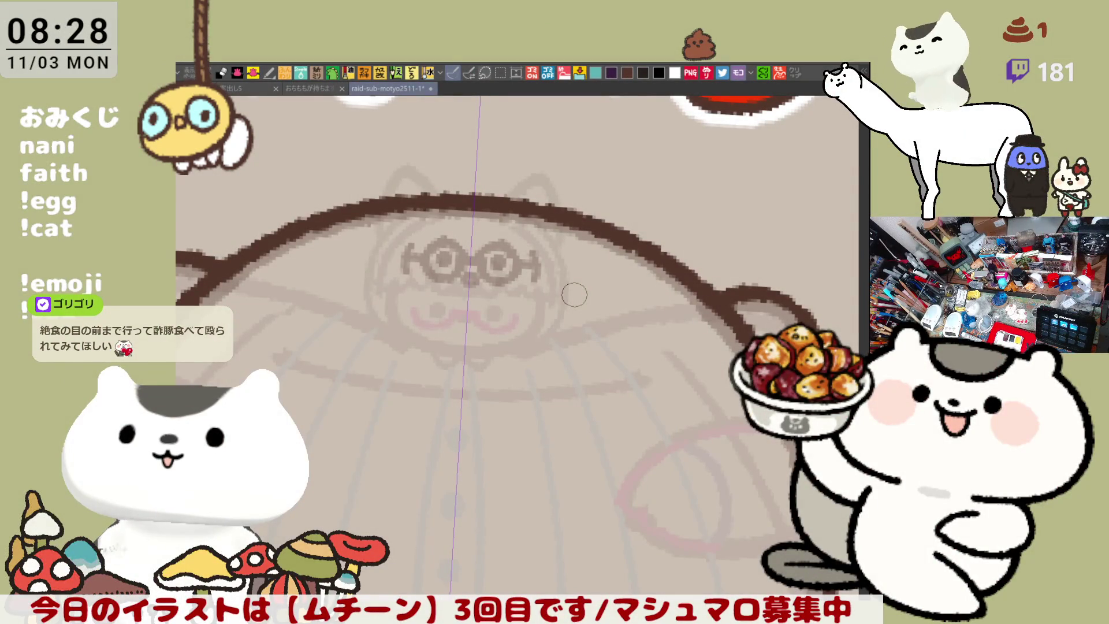
pyautogui.scroll(-1, 574, 296)
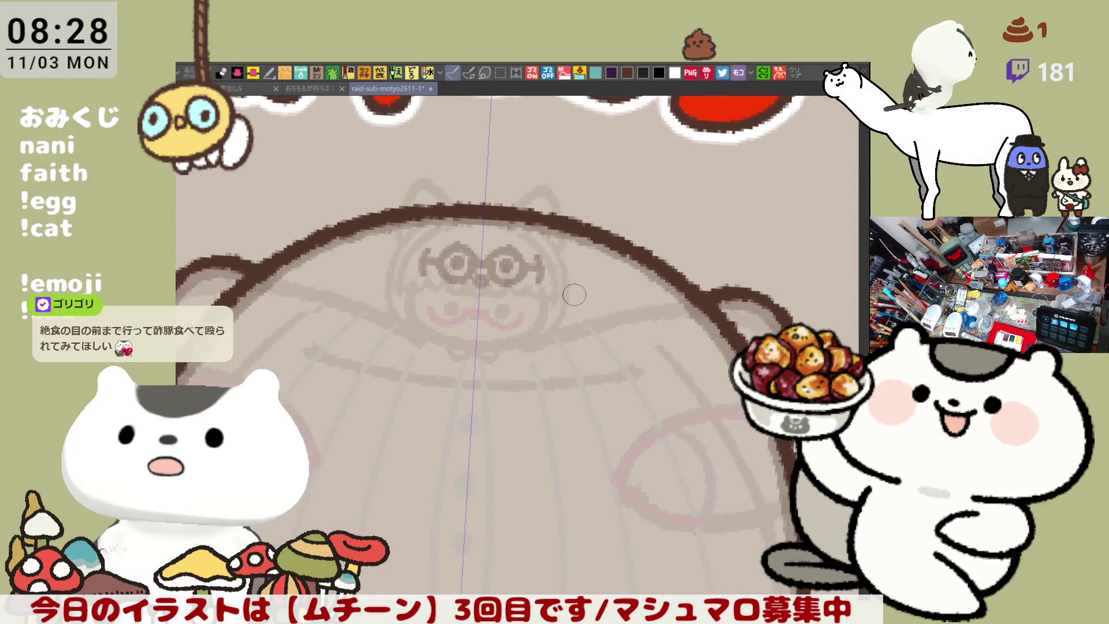
pyautogui.scroll(1, 574, 295)
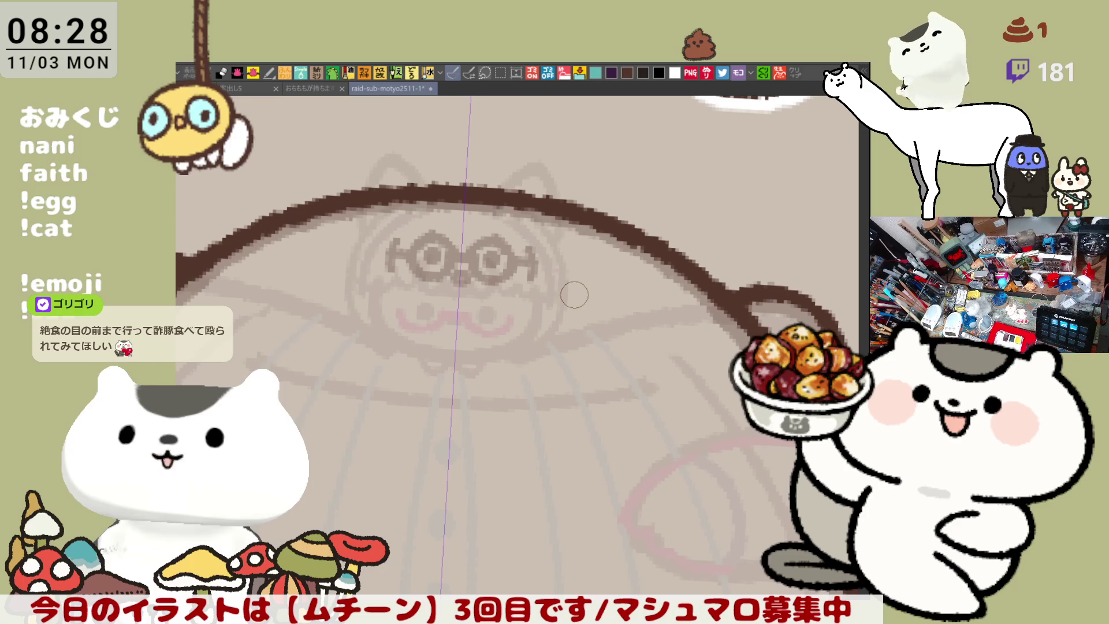
pyautogui.hscroll(5, 573, 295)
pyautogui.moveTo(619, 257)
pyautogui.mouseDown()
pyautogui.moveTo(693, 297)
pyautogui.moveTo(658, 255)
pyautogui.moveTo(682, 279)
pyautogui.mouseUp()
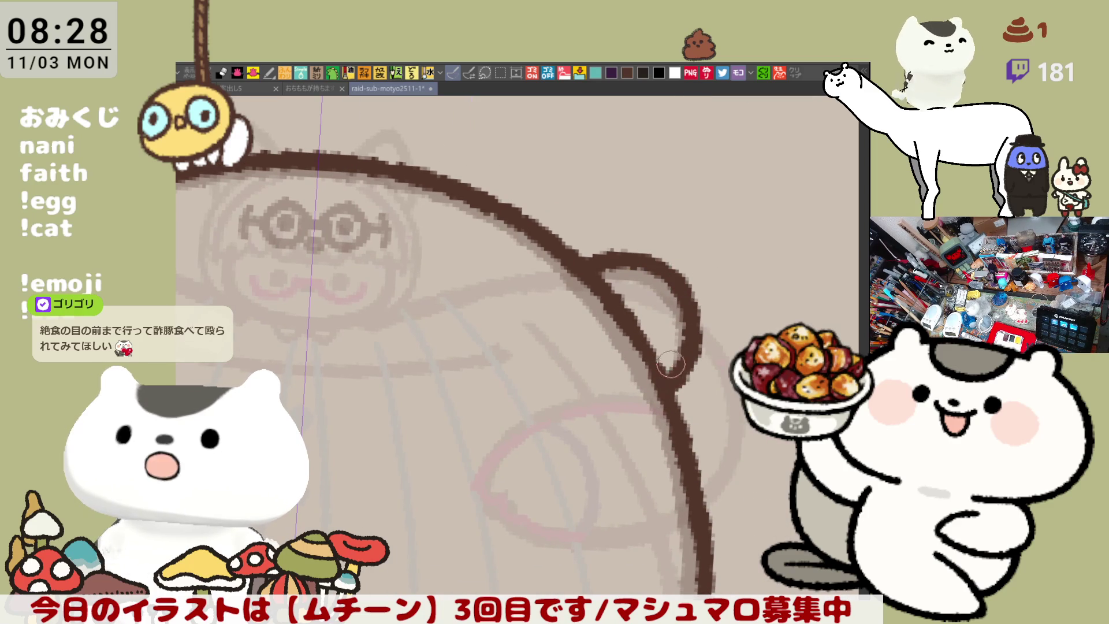
pyautogui.hscroll(-4, 674, 361)
pyautogui.scroll(1, 675, 361)
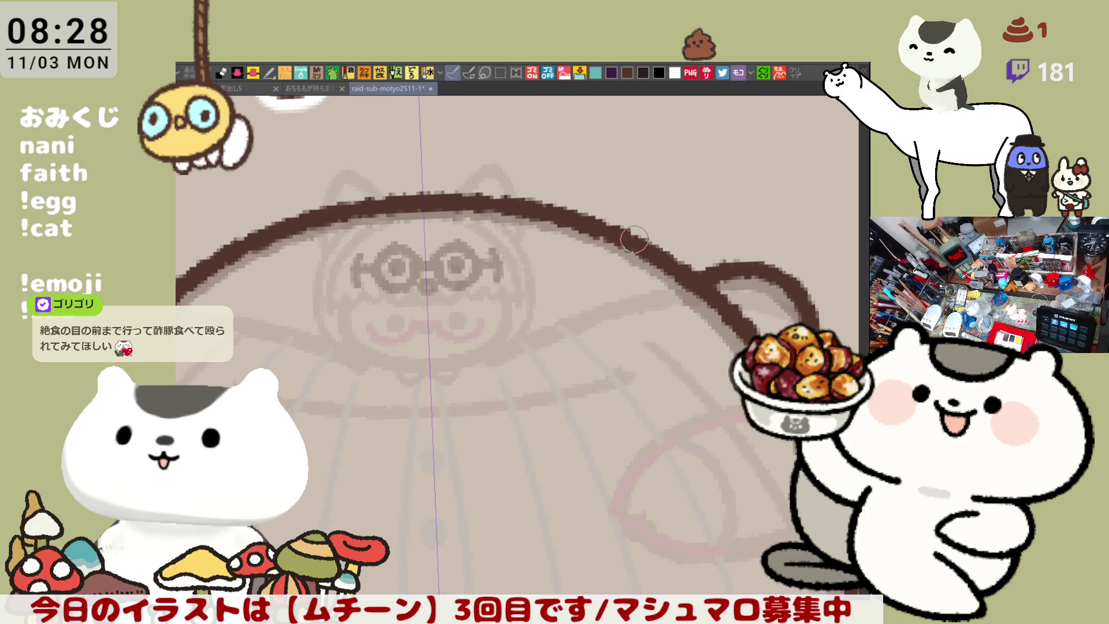
pyautogui.scroll(2, 634, 239)
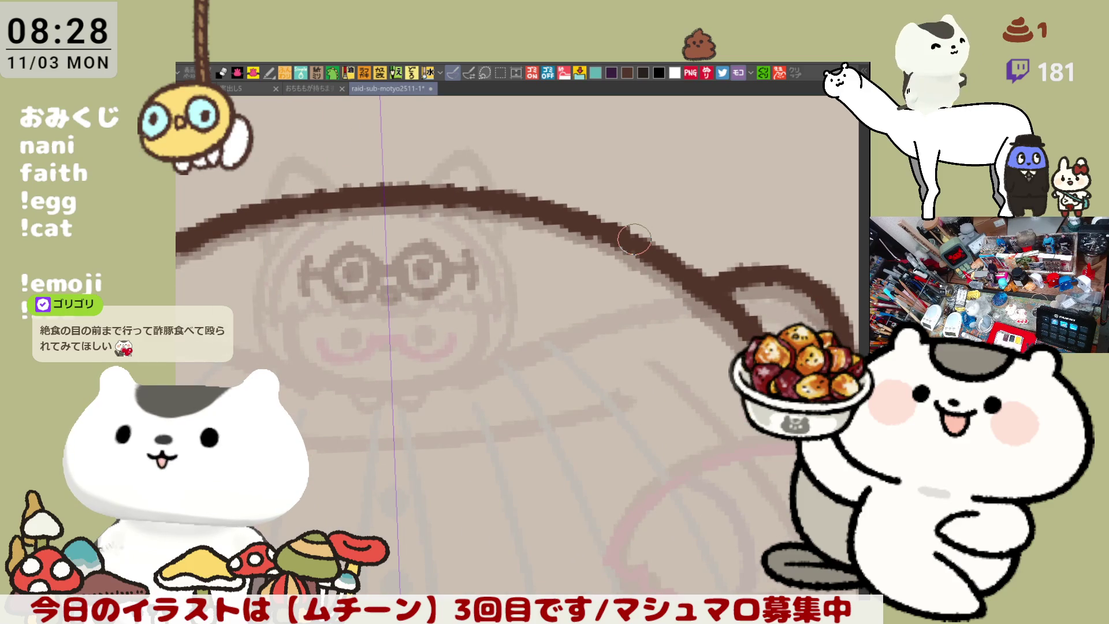
pyautogui.hscroll(-5, 483, 316)
pyautogui.scroll(-1, 483, 267)
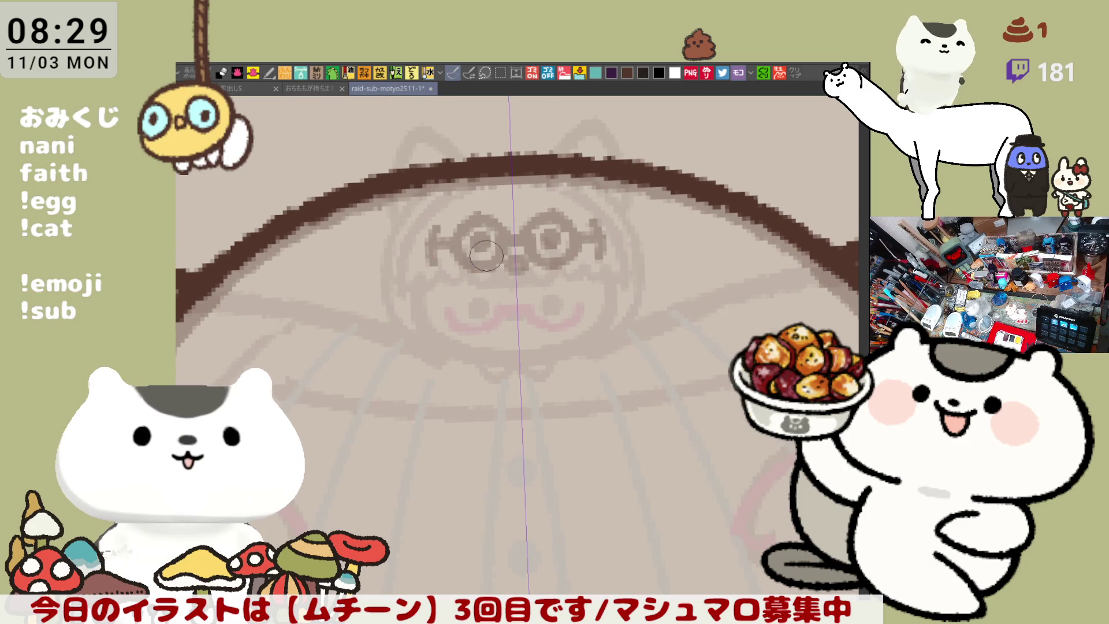
# Step: Bring back the bracket strokes beside the glasses and centre the view on them
pyautogui.hotkey('ctrl', 'y')
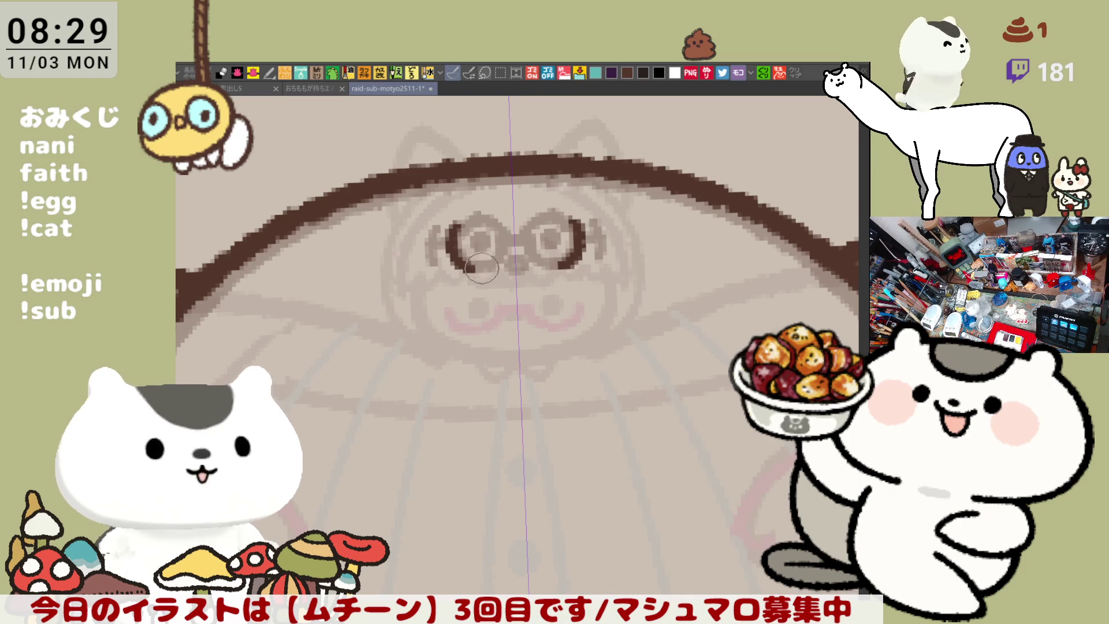
pyautogui.hotkey('ctrl', 'z')
pyautogui.hotkey('ctrl', 'y')
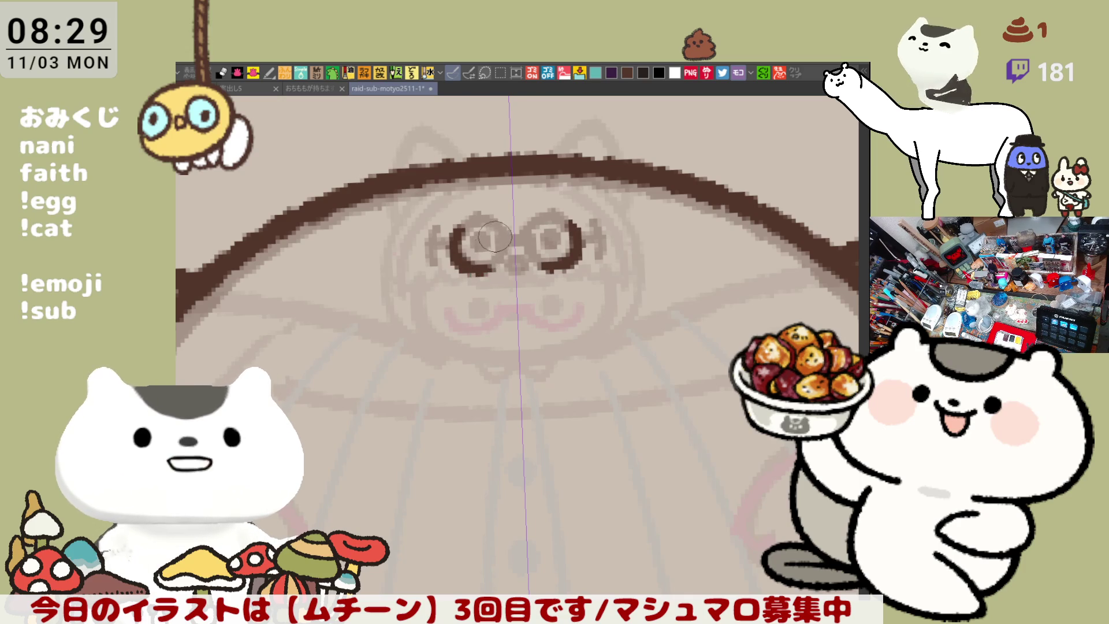
pyautogui.scroll(3, 484, 252)
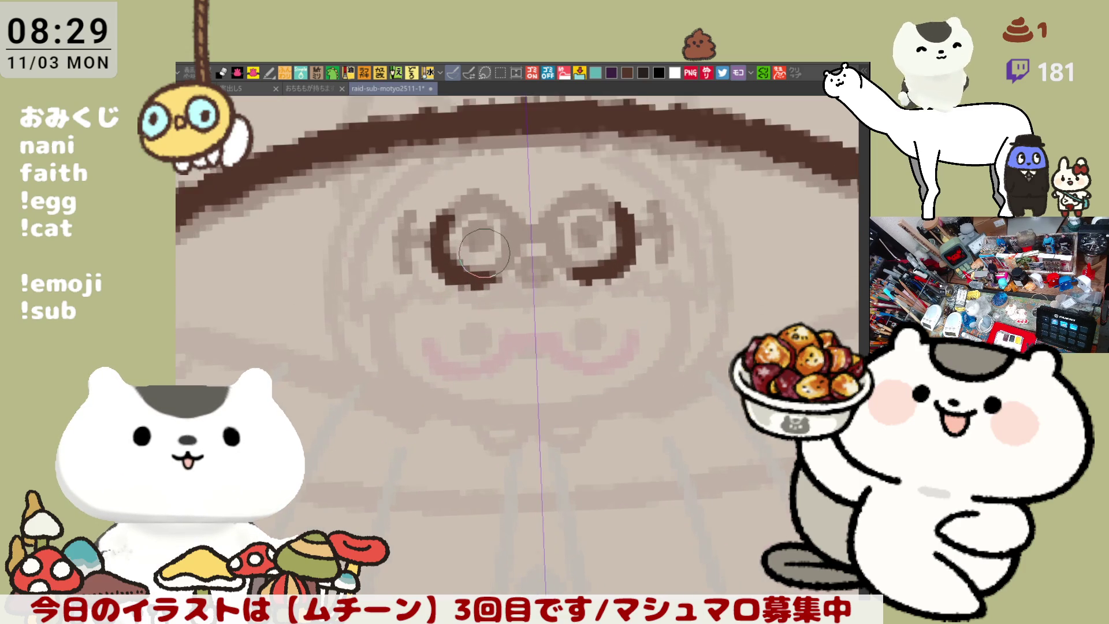
pyautogui.moveTo(619, 291); pyautogui.dragTo(579, 377)
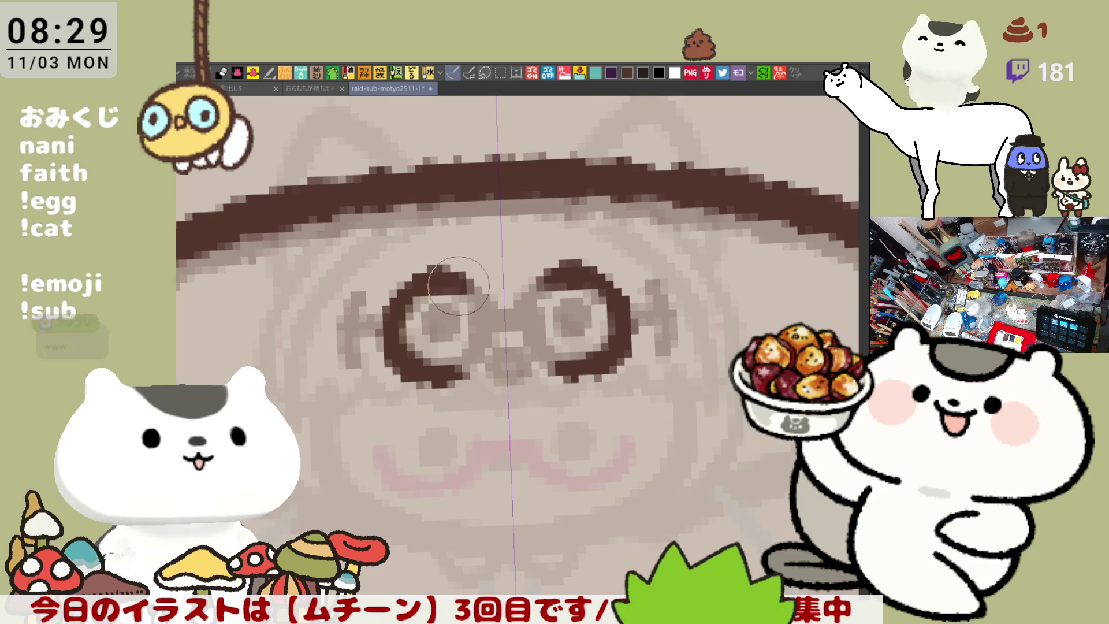
# Step: Ink both glasses lenses as full dark-brown circles, comparing versions through undo and redo
pyautogui.moveTo(408, 298); pyautogui.dragTo(474, 277)
pyautogui.moveTo(545, 289); pyautogui.dragTo(598, 270)
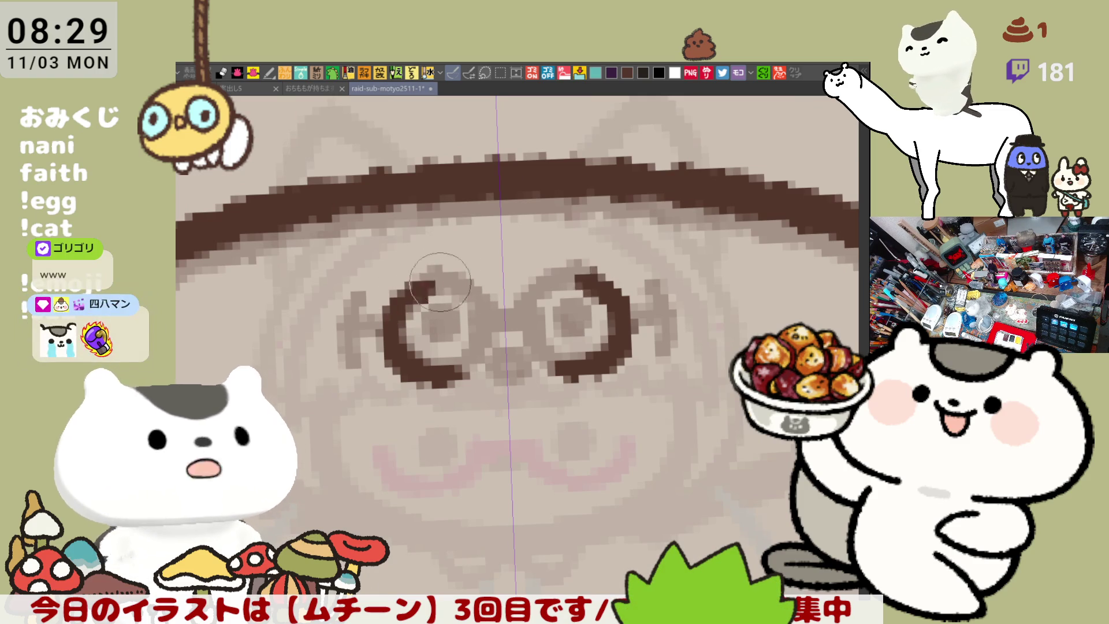
pyautogui.hotkey('ctrl', 'z')
pyautogui.hotkey('ctrl', 'z')
pyautogui.hotkey('ctrl', 'y')
pyautogui.hotkey('ctrl', 'y')
pyautogui.hotkey('ctrl', 'z')
pyautogui.hotkey('ctrl', 'z')
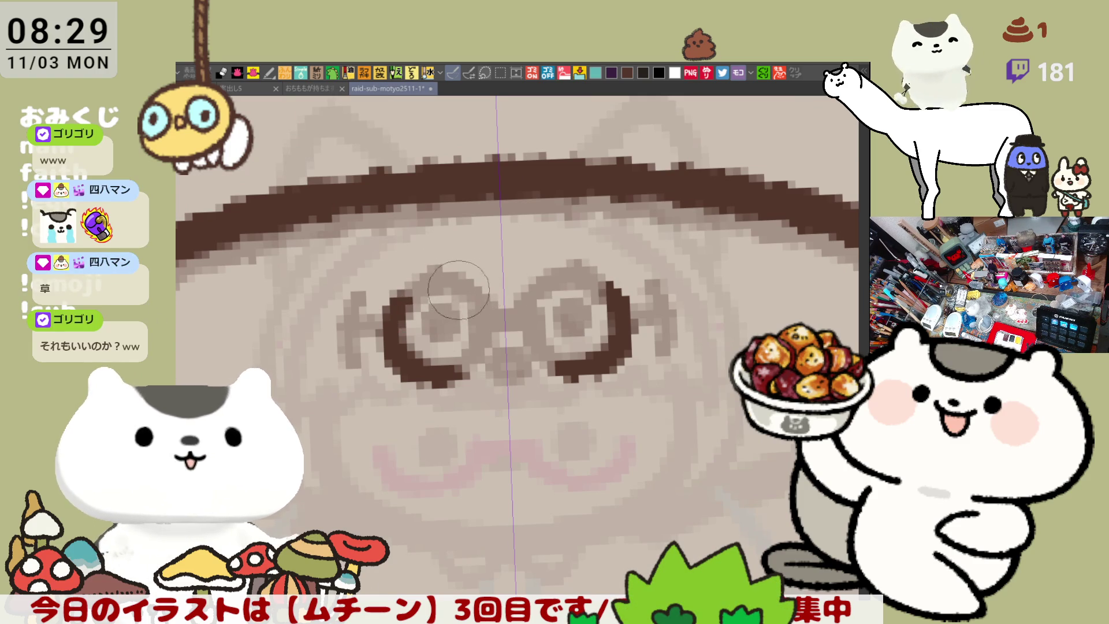
pyautogui.hotkey('ctrl', 'y')
pyautogui.hotkey('ctrl', 'y')
pyautogui.hotkey('ctrl', 'z')
pyautogui.hotkey('ctrl', 'z')
pyautogui.hotkey('ctrl', 'y')
pyautogui.hotkey('ctrl', 'y')
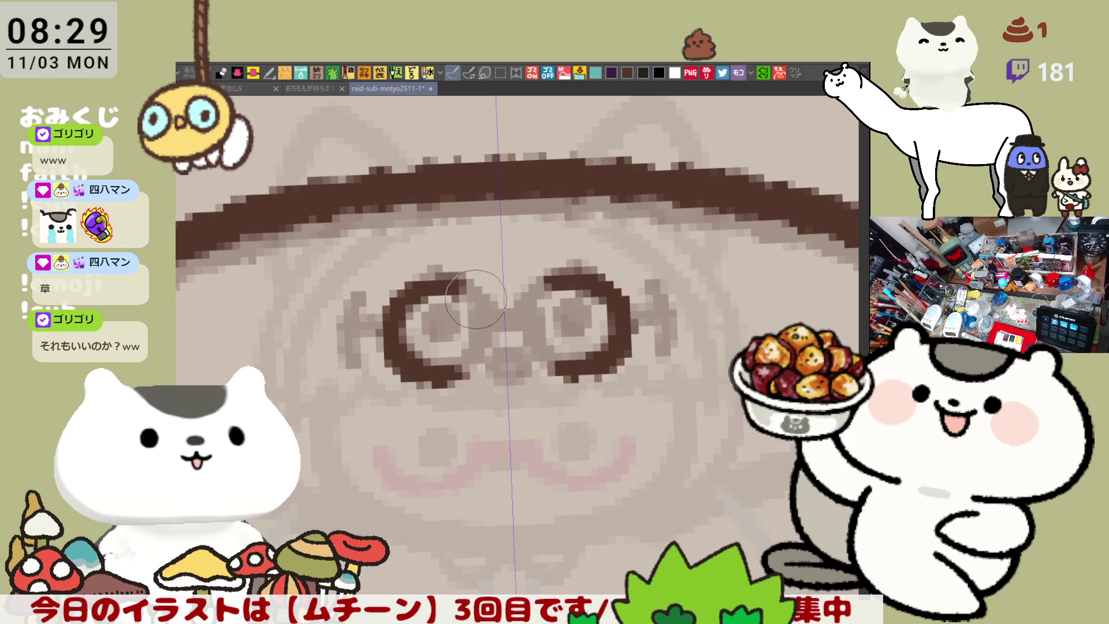
pyautogui.hotkey('ctrl', 'z')
pyautogui.hotkey('ctrl', 'z')
pyautogui.hotkey('ctrl', 'y')
pyautogui.hotkey('ctrl', 'y')
pyautogui.hotkey('ctrl', 'y')
pyautogui.hotkey('ctrl', 'z')
pyautogui.hotkey('ctrl', 'z')
pyautogui.hotkey('ctrl', 'z')
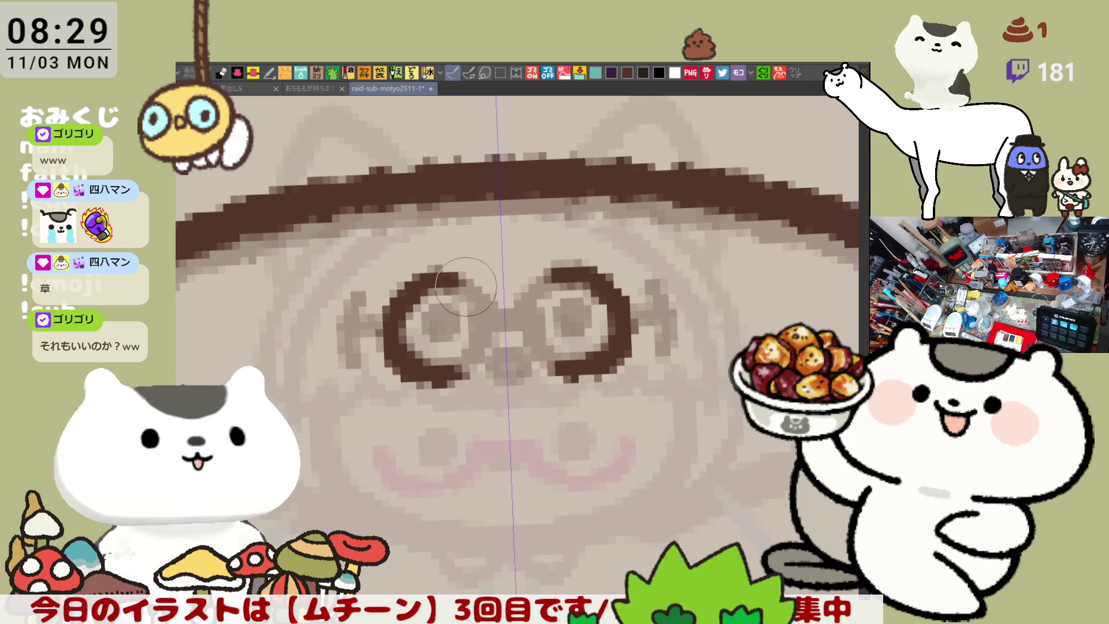
pyautogui.hotkey('ctrl', 'z')
pyautogui.hotkey('ctrl', 'z')
pyautogui.hotkey('ctrl', 'y')
pyautogui.hotkey('ctrl', 'y')
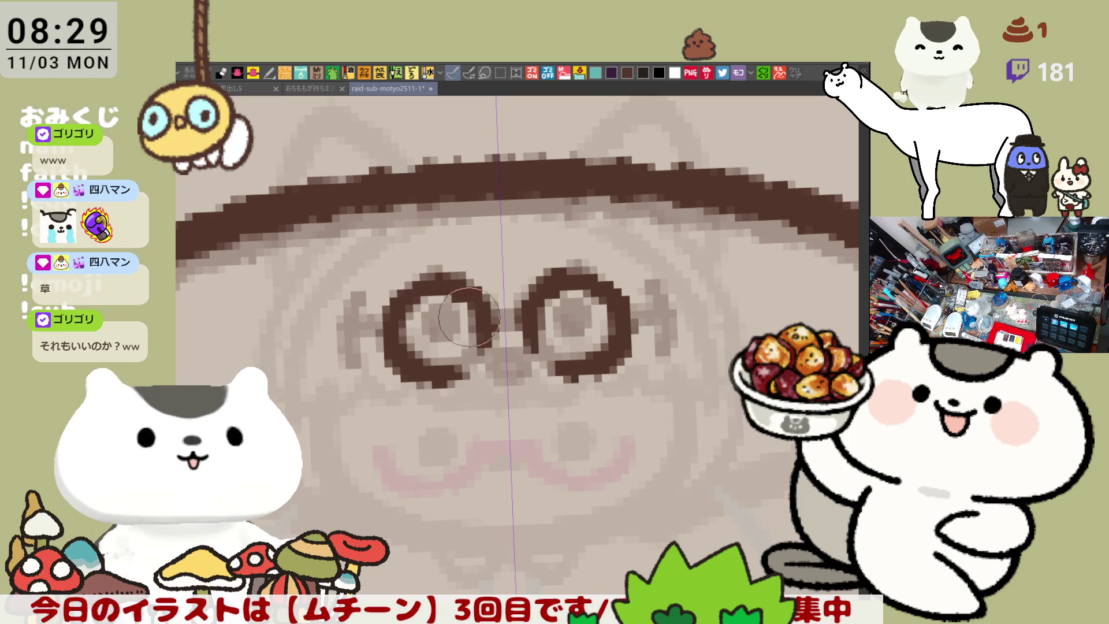
pyautogui.hotkey('ctrl', 'z')
pyautogui.hotkey('ctrl', 'y')
pyautogui.hotkey('ctrl', 'z')
pyautogui.hotkey('ctrl', 'y')
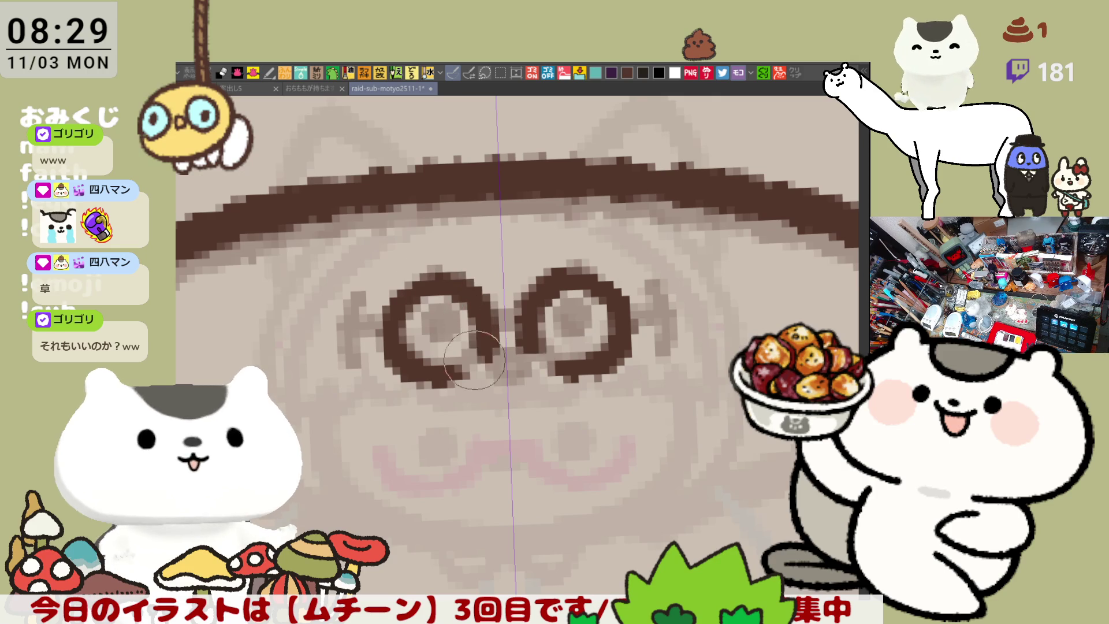
pyautogui.hotkey('ctrl', 'y')
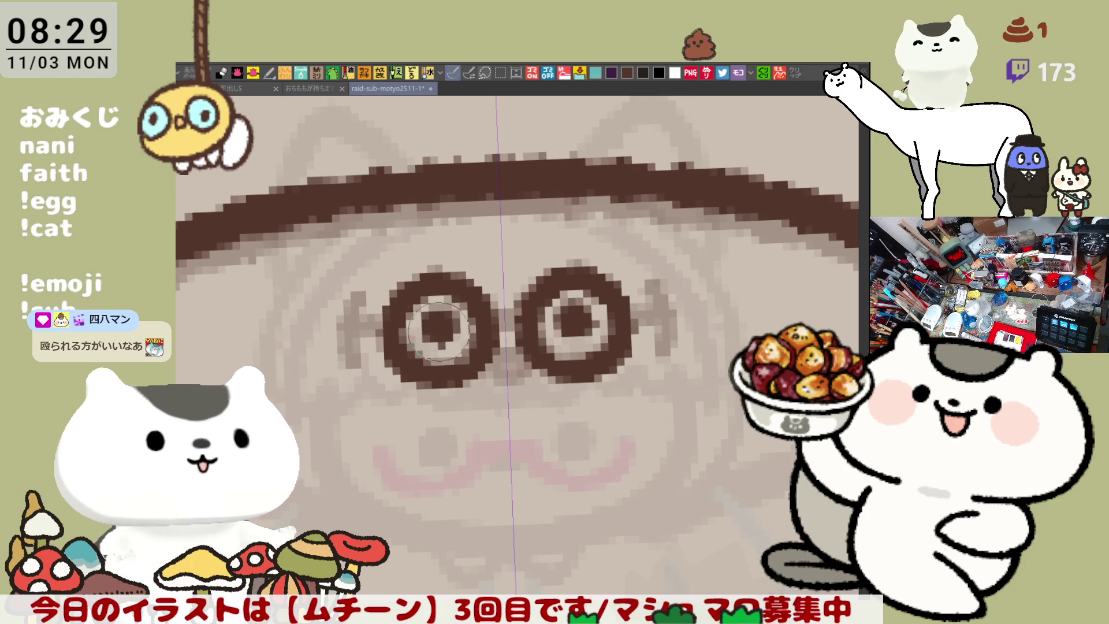
# Step: Paint pupils inside both lenses and a bridge between them
pyautogui.moveTo(445, 325); pyautogui.dragTo(433, 322)
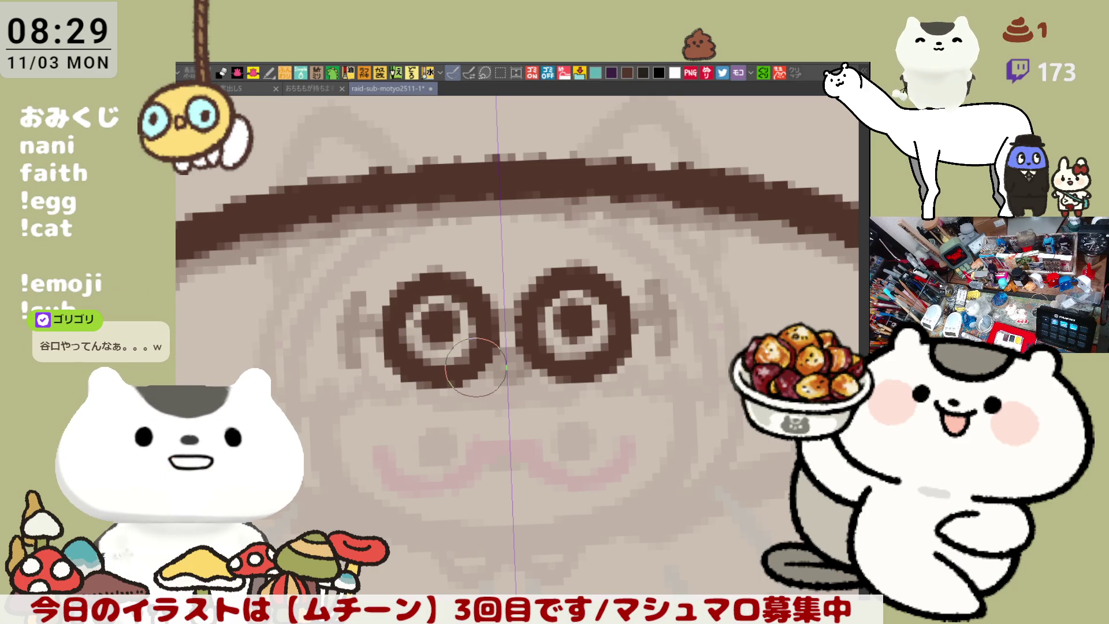
pyautogui.moveTo(495, 331); pyautogui.dragTo(504, 319)
pyautogui.hotkey('ctrl', 'z')
pyautogui.hotkey('ctrl', 'y')
pyautogui.moveTo(487, 319); pyautogui.dragTo(510, 316)
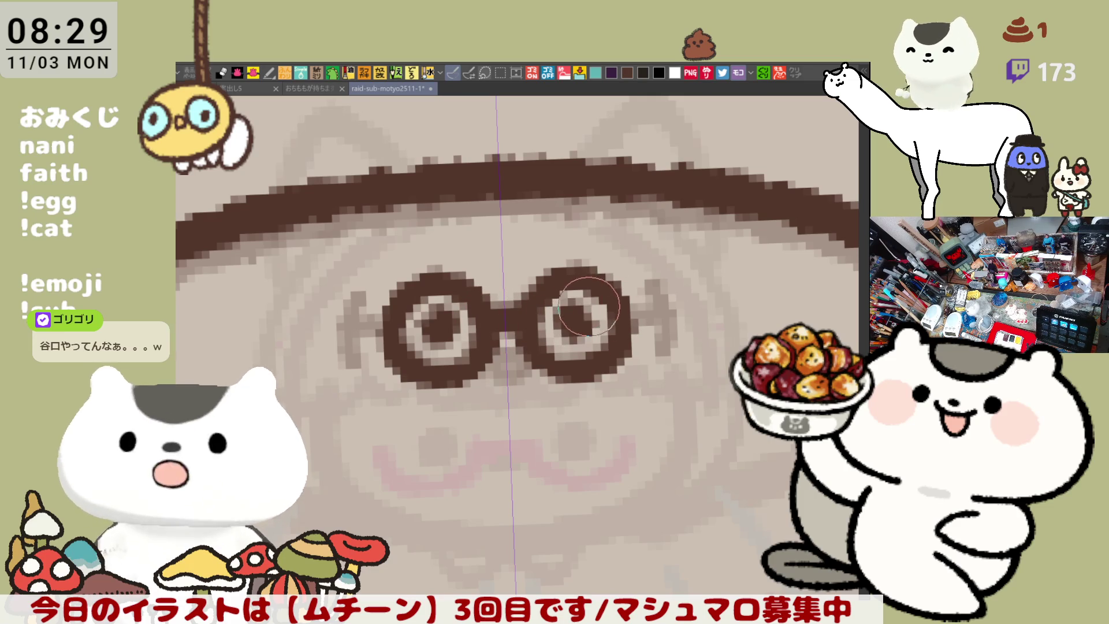
# Step: Paint thick temple arms with vertical end pieces on both sides of the glasses
pyautogui.moveTo(583, 400); pyautogui.dragTo(513, 366)
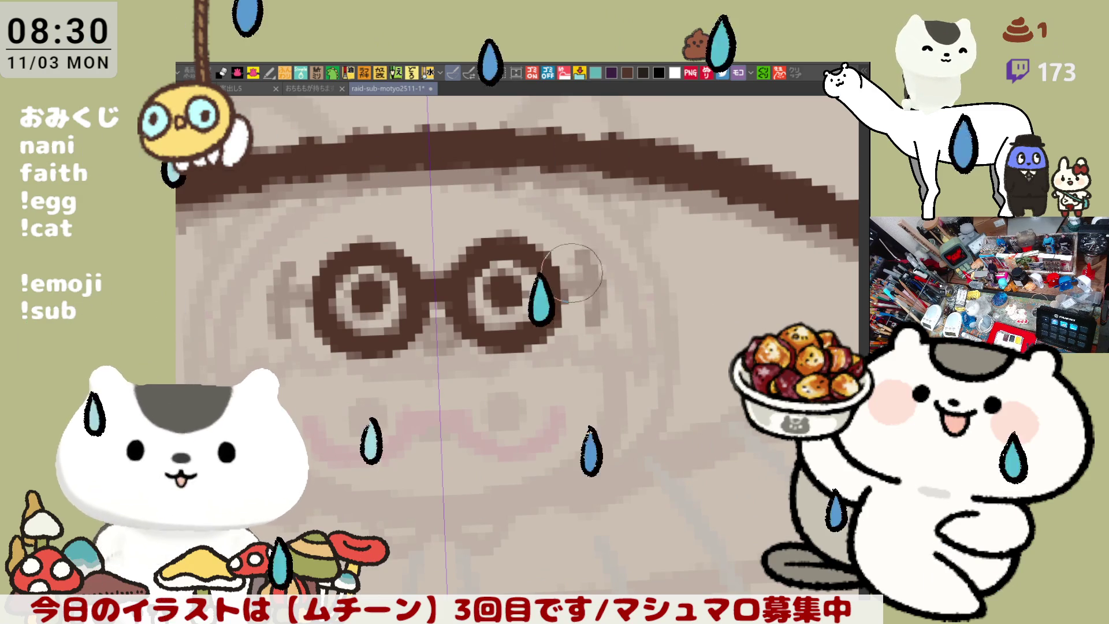
pyautogui.moveTo(575, 273); pyautogui.dragTo(601, 286)
pyautogui.moveTo(274, 291); pyautogui.dragTo(312, 291)
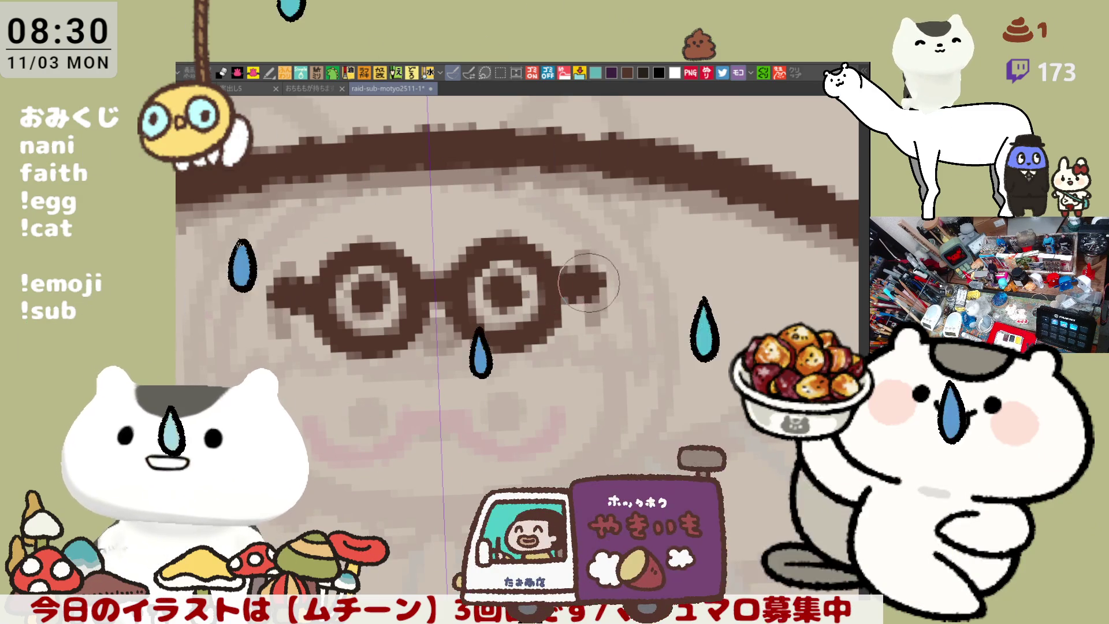
pyautogui.hotkey('ctrl', 'z')
pyautogui.moveTo(575, 276); pyautogui.dragTo(610, 281)
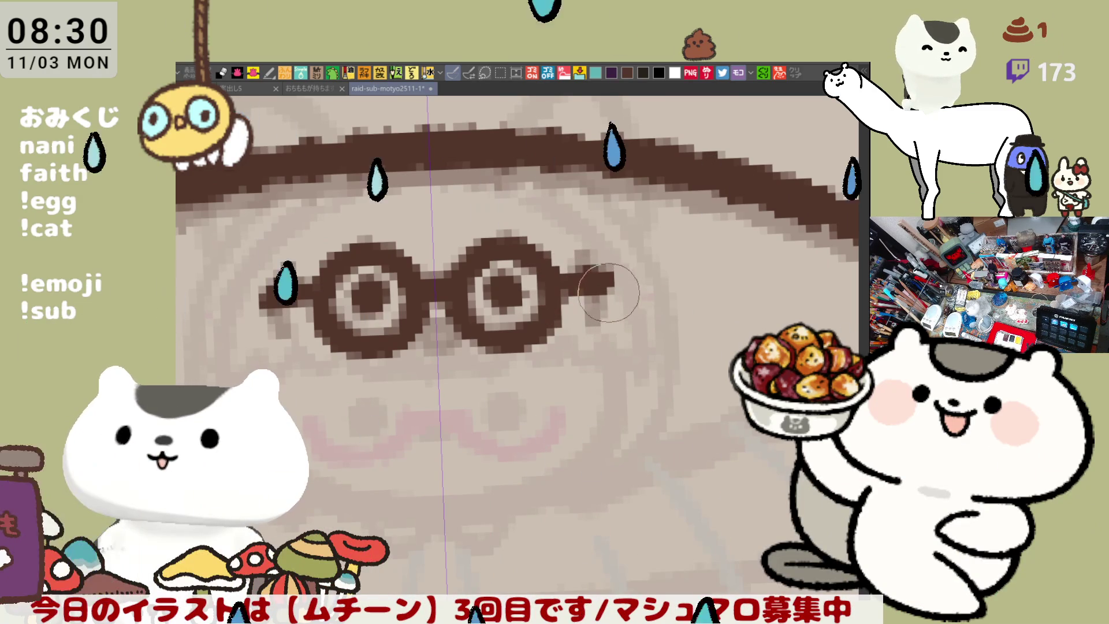
pyautogui.moveTo(263, 271); pyautogui.dragTo(272, 315)
pyautogui.moveTo(604, 257); pyautogui.dragTo(615, 289)
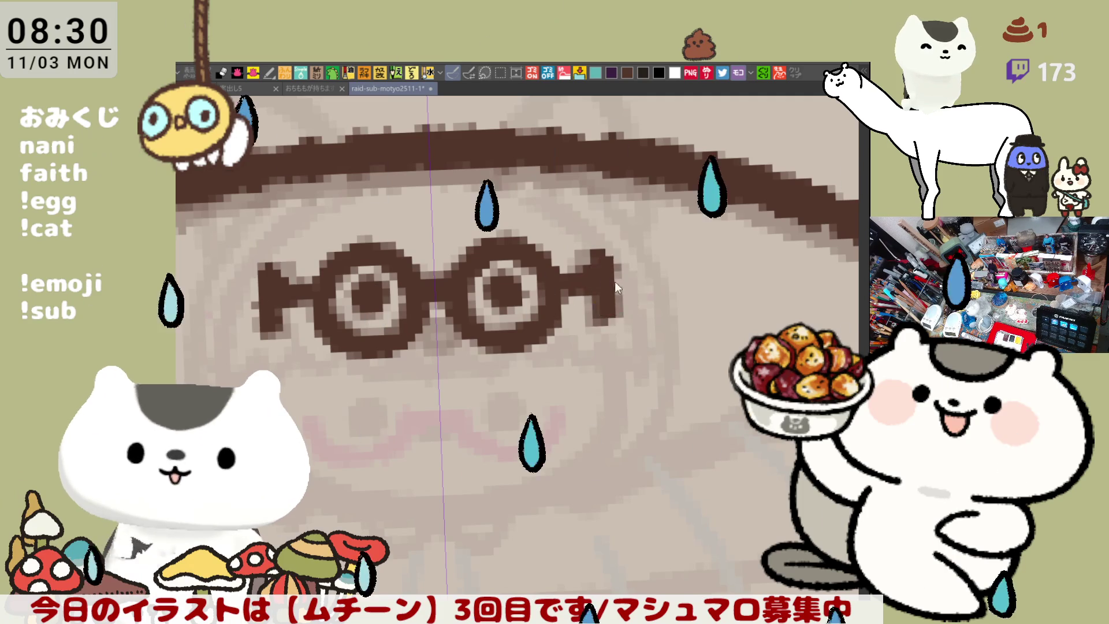
pyautogui.hotkey('ctrl', 'z')
pyautogui.hotkey('ctrl', 'z')
pyautogui.hotkey('ctrl', 'y')
pyautogui.hotkey('ctrl', 'y')
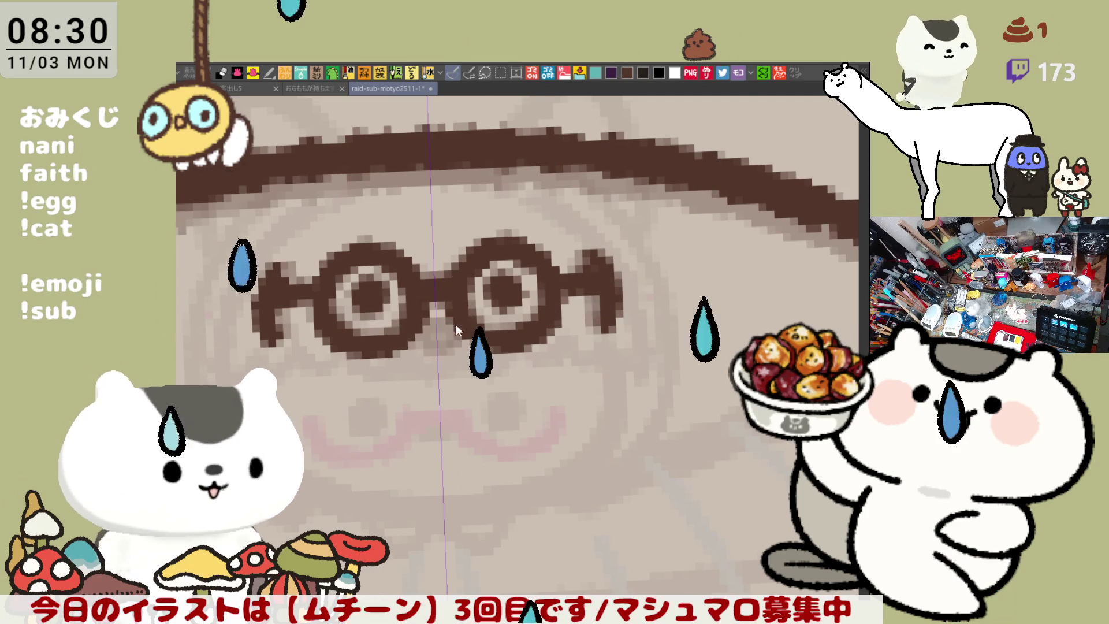
pyautogui.hotkey('ctrl', '-')
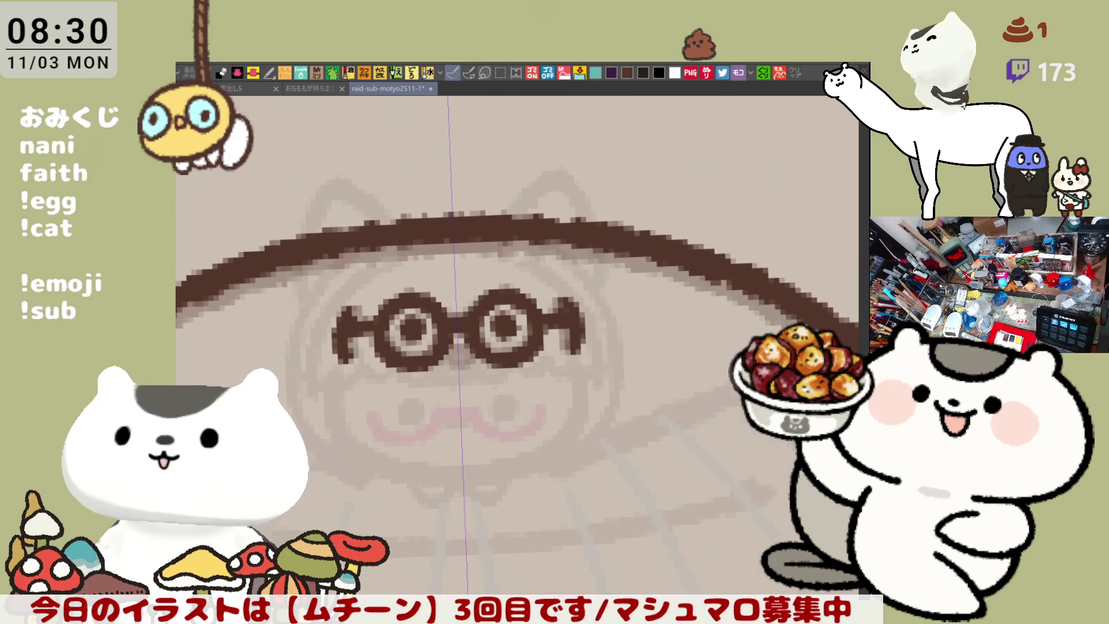
# Step: Bring the glasses to mid-view and add dark brown pixels at the glasses bridge
pyautogui.moveTo(349, 490); pyautogui.dragTo(537, 412)
pyautogui.moveTo(340, 457); pyautogui.dragTo(523, 400)
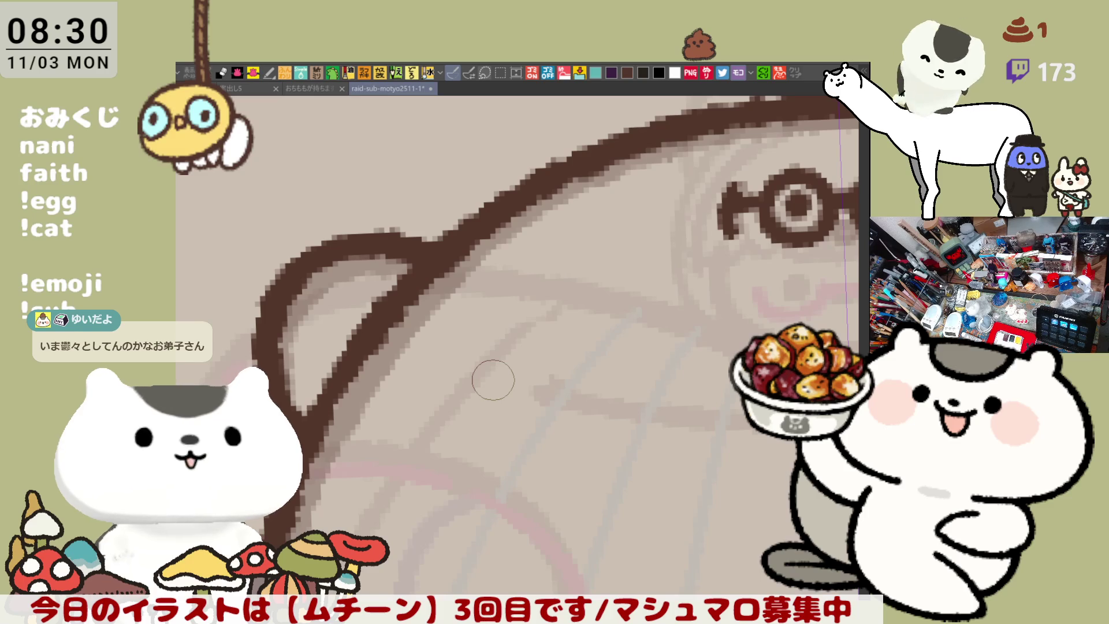
pyautogui.scroll(-5, 492, 379)
pyautogui.scroll(2, 490, 378)
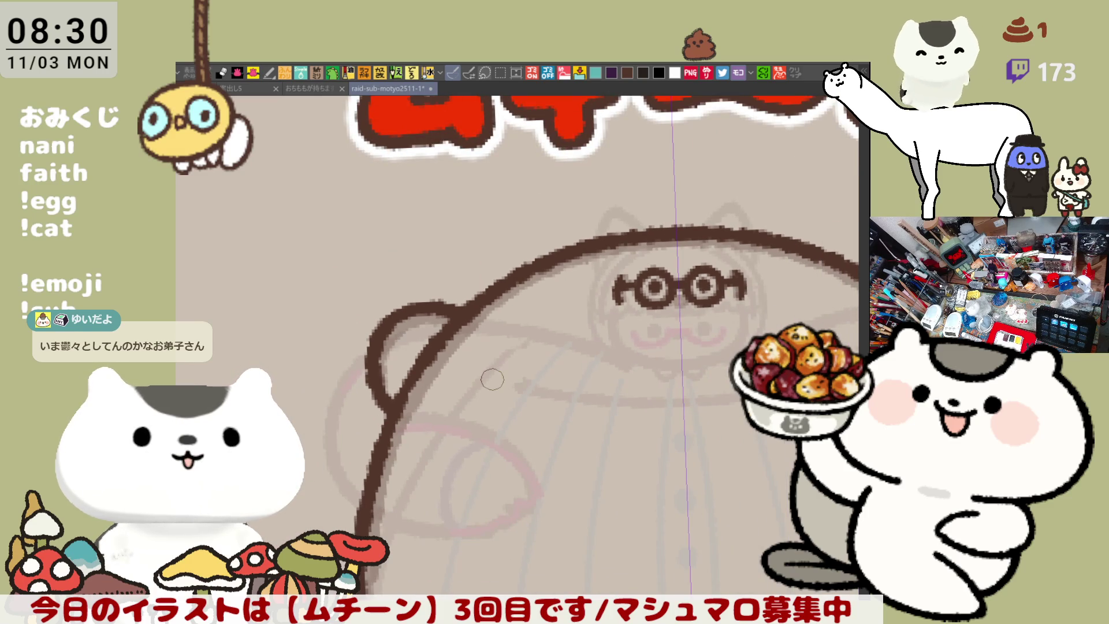
pyautogui.moveTo(687, 413); pyautogui.dragTo(520, 405)
pyautogui.scroll(-2, 519, 404)
pyautogui.scroll(2, 695, 319)
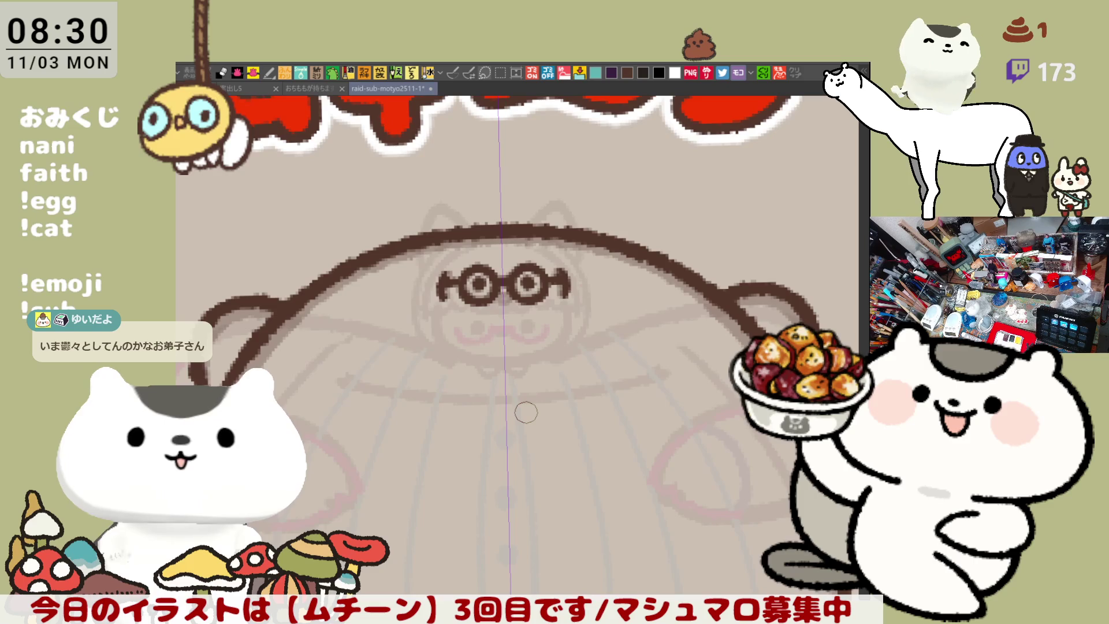
pyautogui.scroll(3, 525, 412)
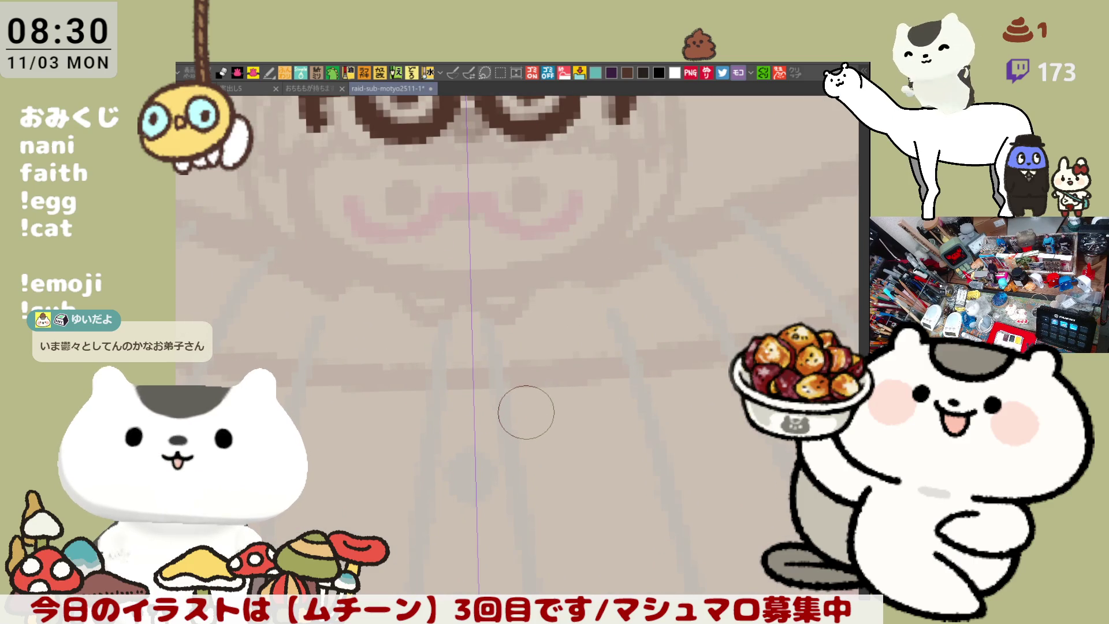
pyautogui.moveTo(602, 193); pyautogui.dragTo(599, 322)
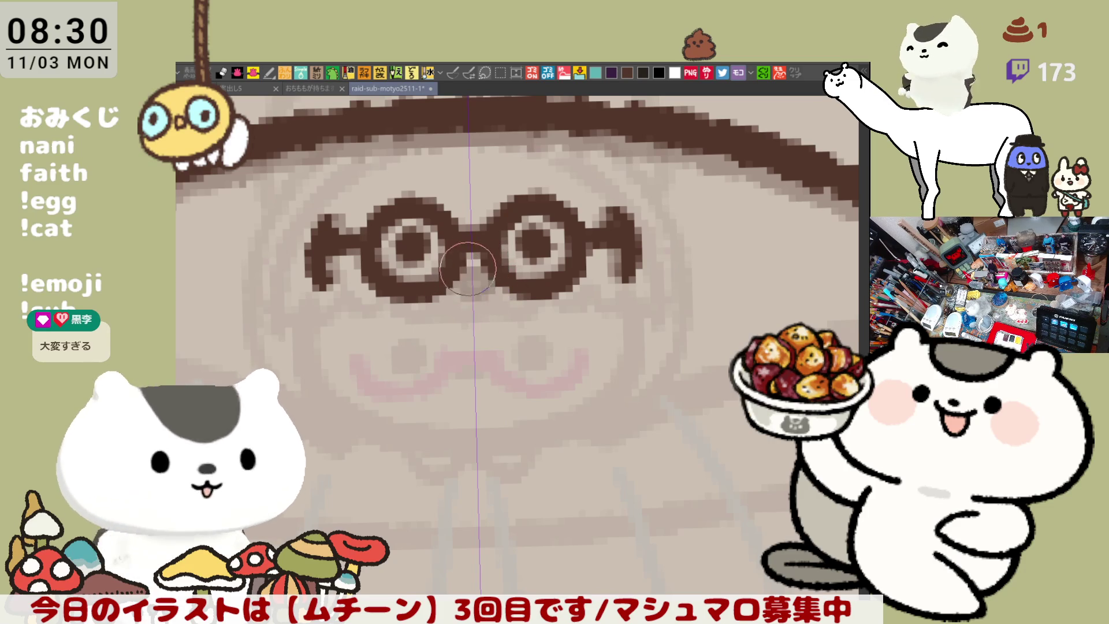
pyautogui.moveTo(490, 276); pyautogui.dragTo(493, 283)
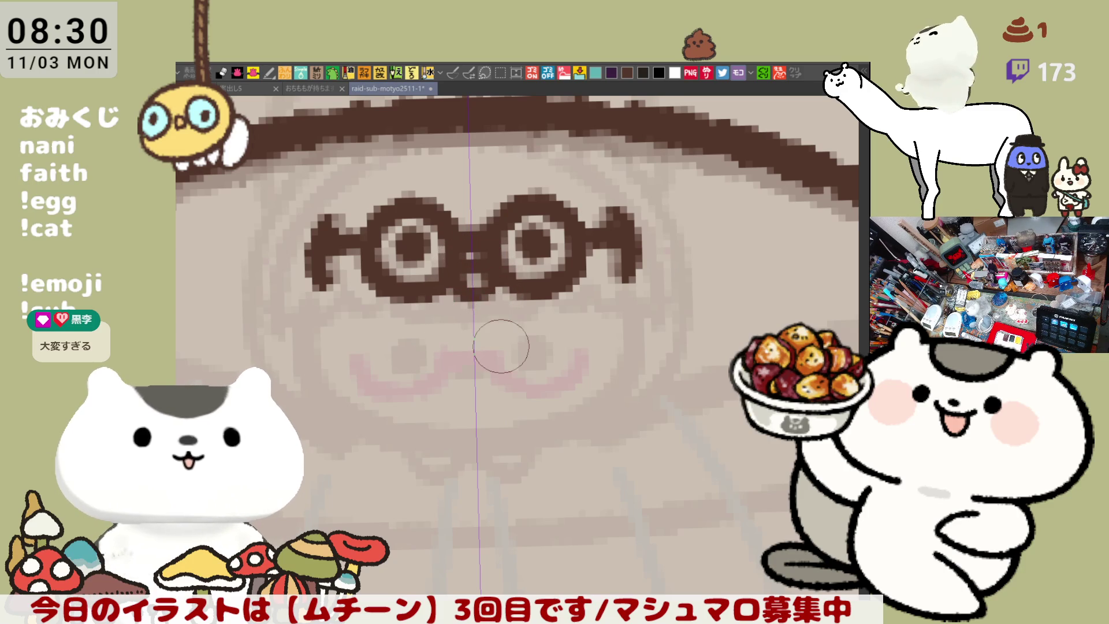
# Step: Level the canvas rotation with the エムハラ label in view, and sketch a first tail stroke
pyautogui.scroll(-6, 500, 345)
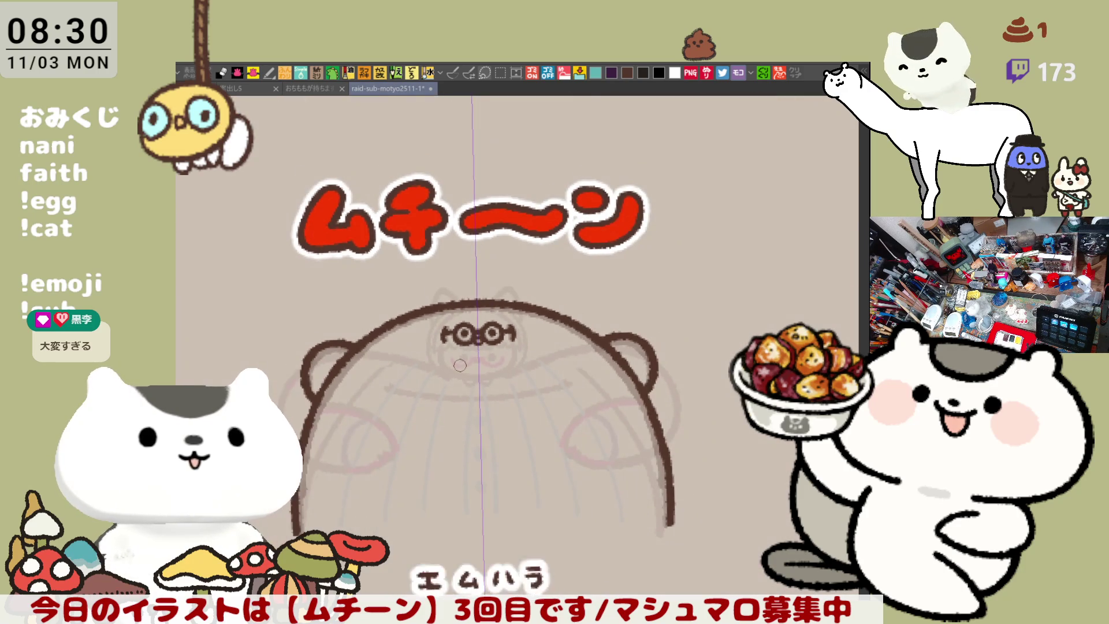
pyautogui.scroll(1, 460, 365)
pyautogui.moveTo(459, 365)
pyautogui.mouseDown()
pyautogui.moveTo(445, 352)
pyautogui.moveTo(440, 272)
pyautogui.mouseUp()
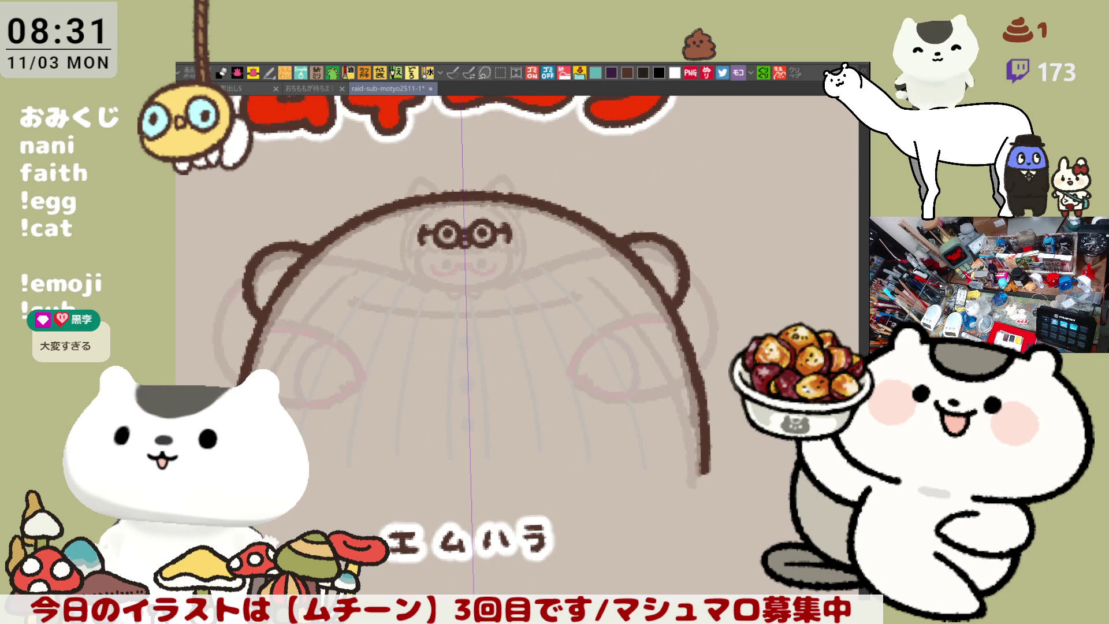
pyautogui.moveTo(440, 272); pyautogui.dragTo(214, 251)
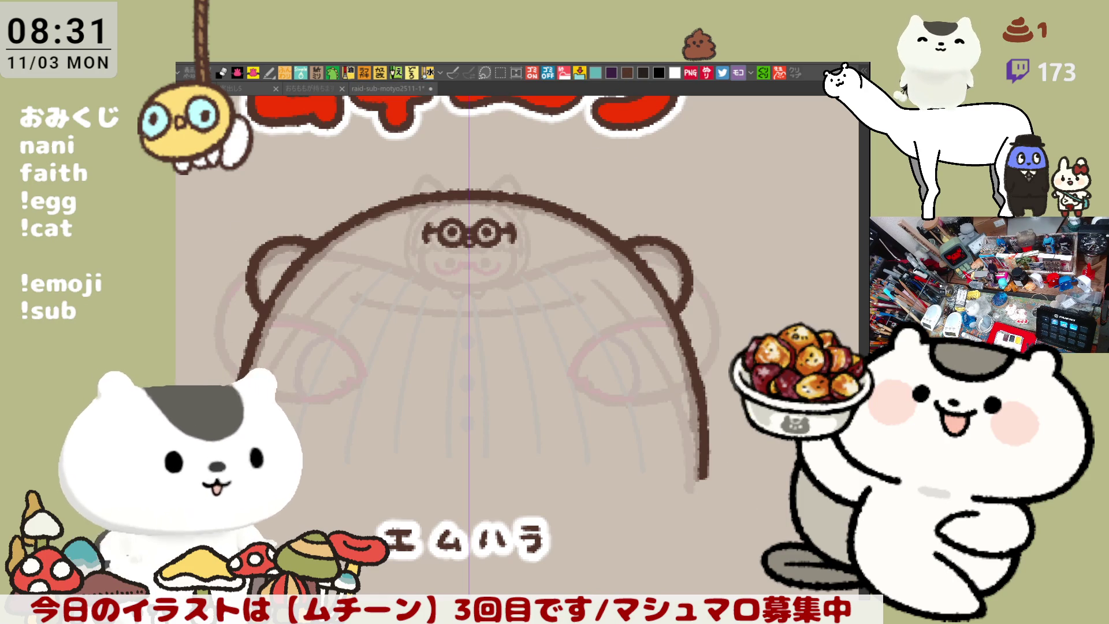
pyautogui.moveTo(736, 381)
pyautogui.mouseDown()
pyautogui.moveTo(709, 415)
pyautogui.moveTo(716, 430)
pyautogui.mouseUp()
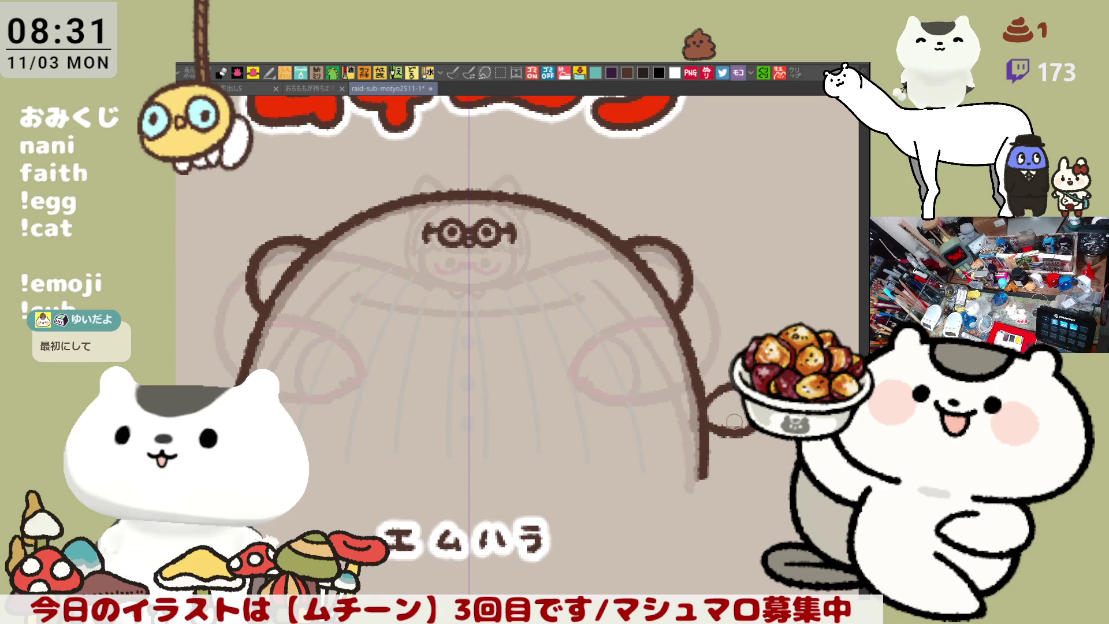
# Step: Try a looped tail at the body's lower right, undoing the attempts
pyautogui.hotkey('ctrl', 'z')
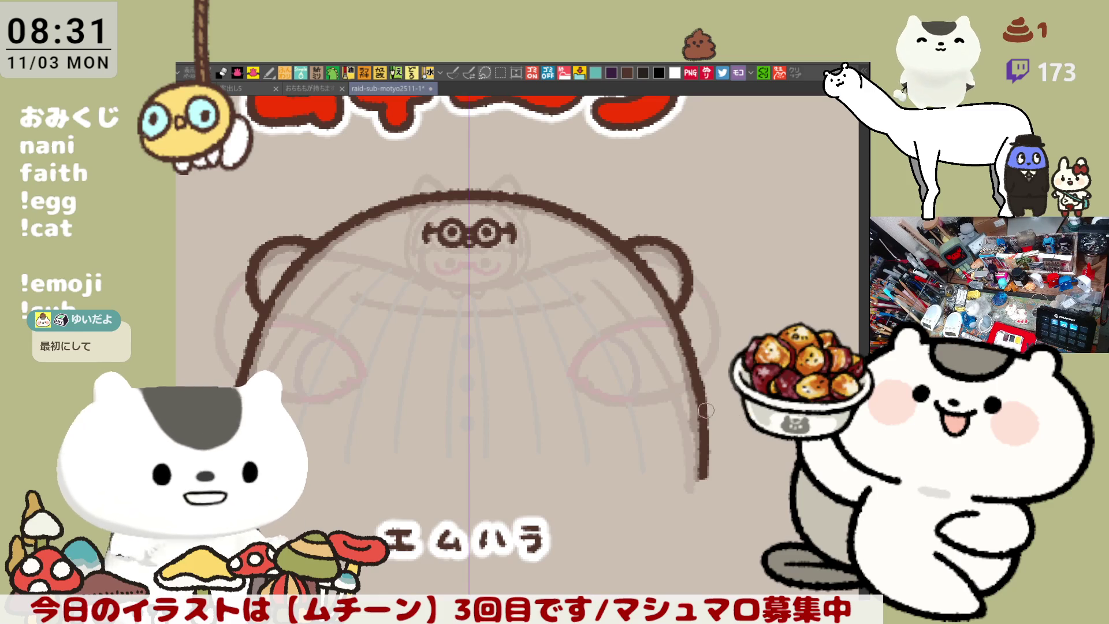
pyautogui.hotkey('ctrl', 'z')
pyautogui.moveTo(709, 415)
pyautogui.mouseDown()
pyautogui.moveTo(751, 430)
pyautogui.moveTo(705, 430)
pyautogui.moveTo(751, 445)
pyautogui.moveTo(696, 424)
pyautogui.moveTo(724, 407)
pyautogui.moveTo(707, 435)
pyautogui.mouseUp()
pyautogui.hotkey('ctrl', 'z')
pyautogui.hotkey('ctrl', 'z')
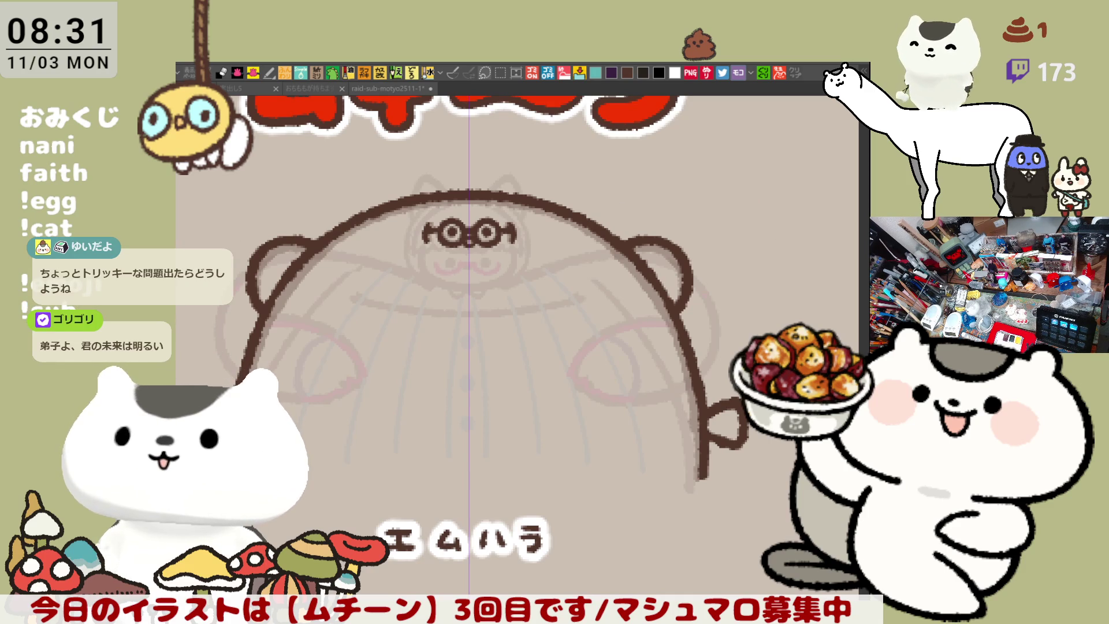
# Step: Draw a straight line closing off the bottom of the body
pyautogui.moveTo(797, 356); pyautogui.dragTo(780, 267)
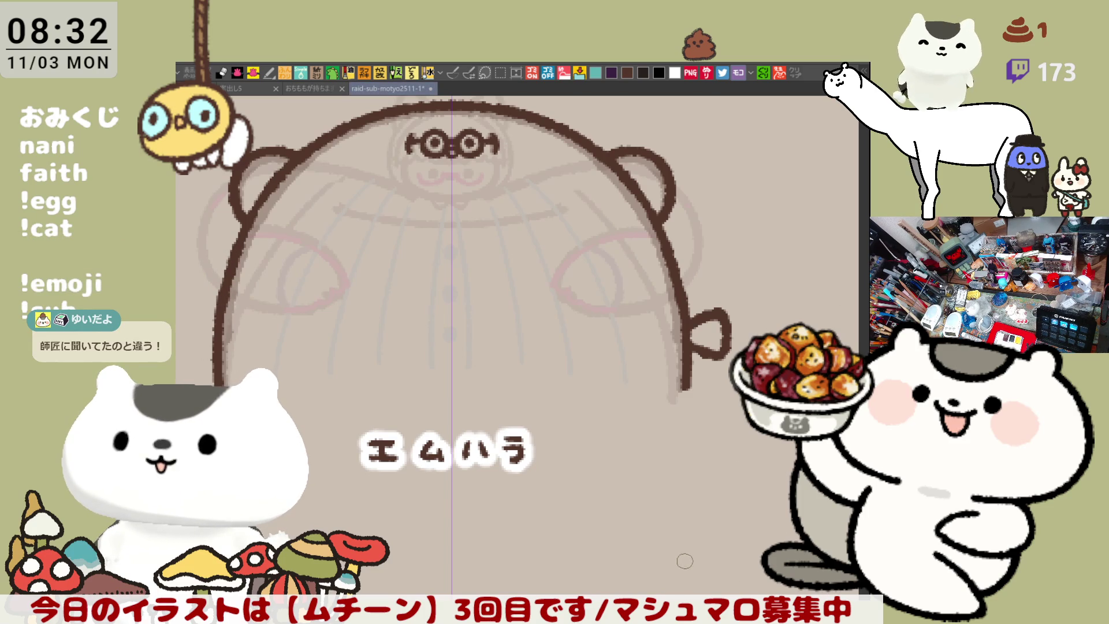
pyautogui.moveTo(684, 561); pyautogui.dragTo(738, 613)
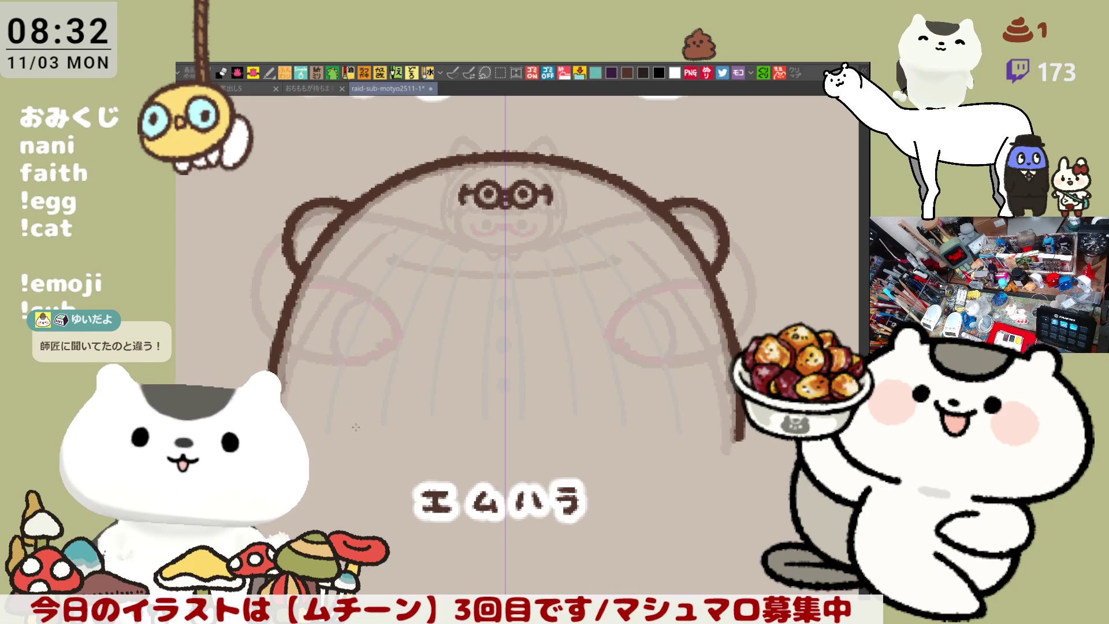
pyautogui.moveTo(303, 436); pyautogui.dragTo(732, 434)
# Step: Fill the エムハラ body interior with white
pyautogui.moveTo(691, 355); pyautogui.dragTo(703, 435)
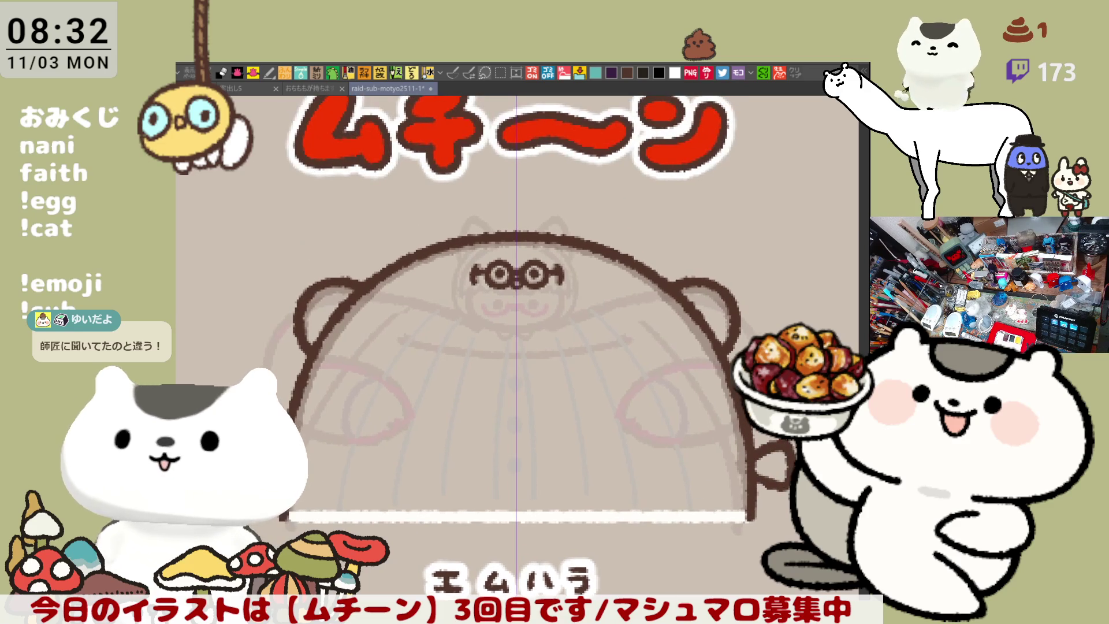
pyautogui.moveTo(653, 560); pyautogui.dragTo(603, 554)
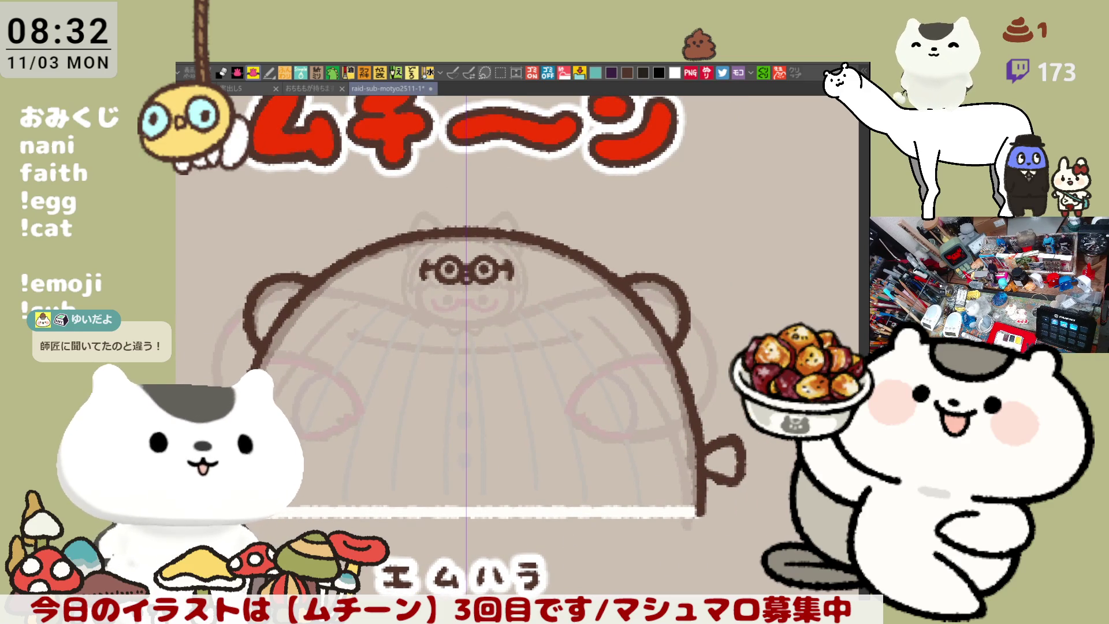
pyautogui.click(466, 376)
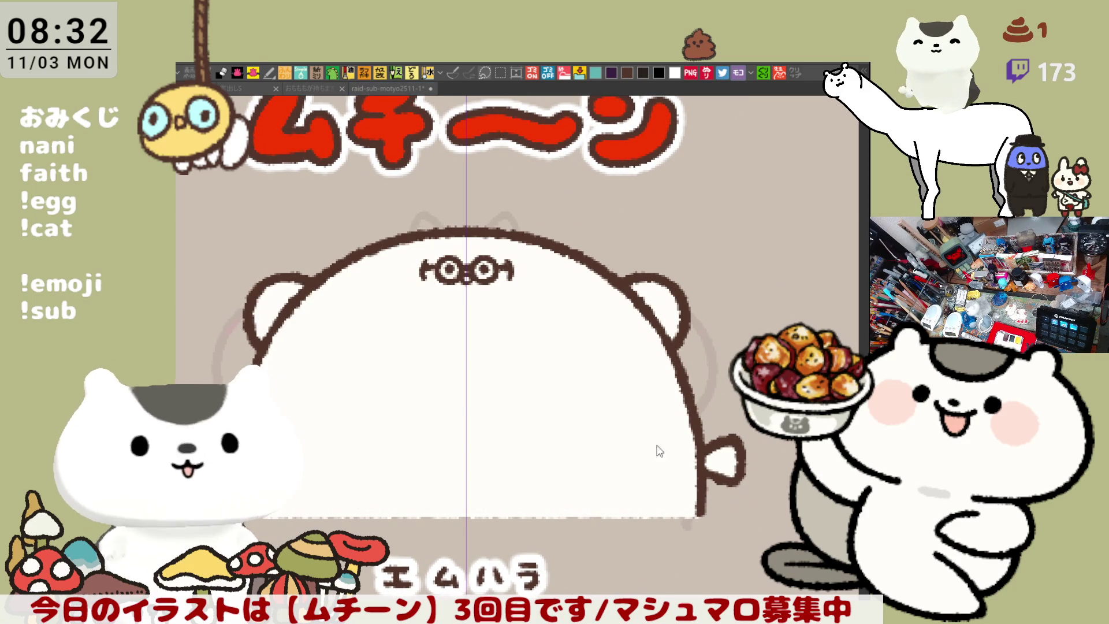
# Step: Fill the tail dark brown, then zoom out to show the エムハラ and シエル cells
pyautogui.click(722, 456)
pyautogui.scroll(-3, 733, 567)
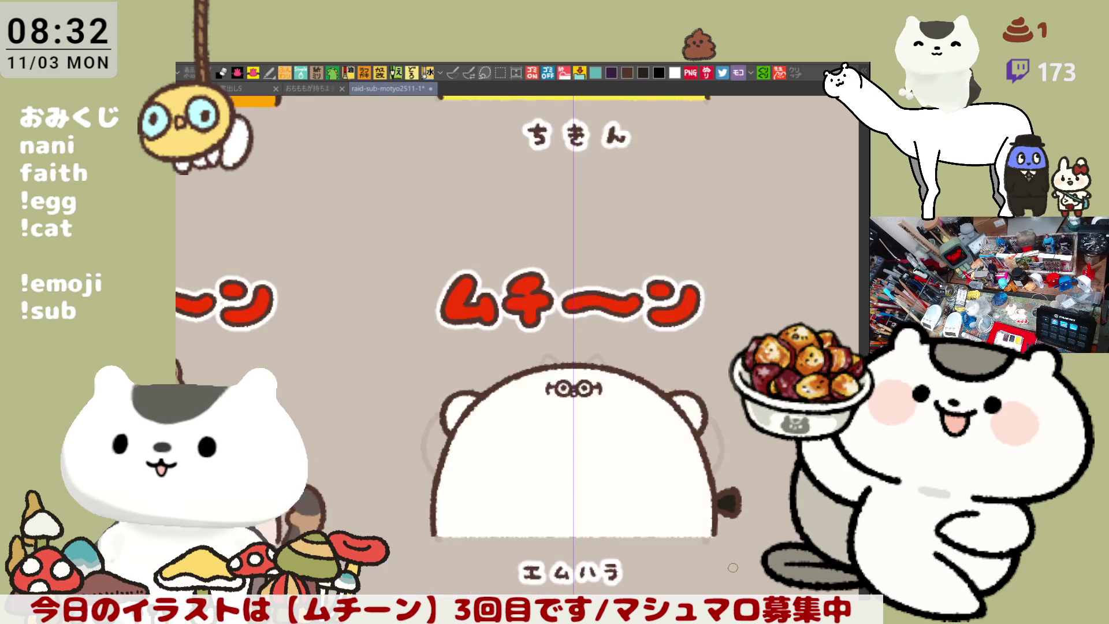
pyautogui.moveTo(733, 568)
pyautogui.mouseDown()
pyautogui.moveTo(642, 424)
pyautogui.moveTo(517, 448)
pyautogui.moveTo(528, 423)
pyautogui.mouseUp()
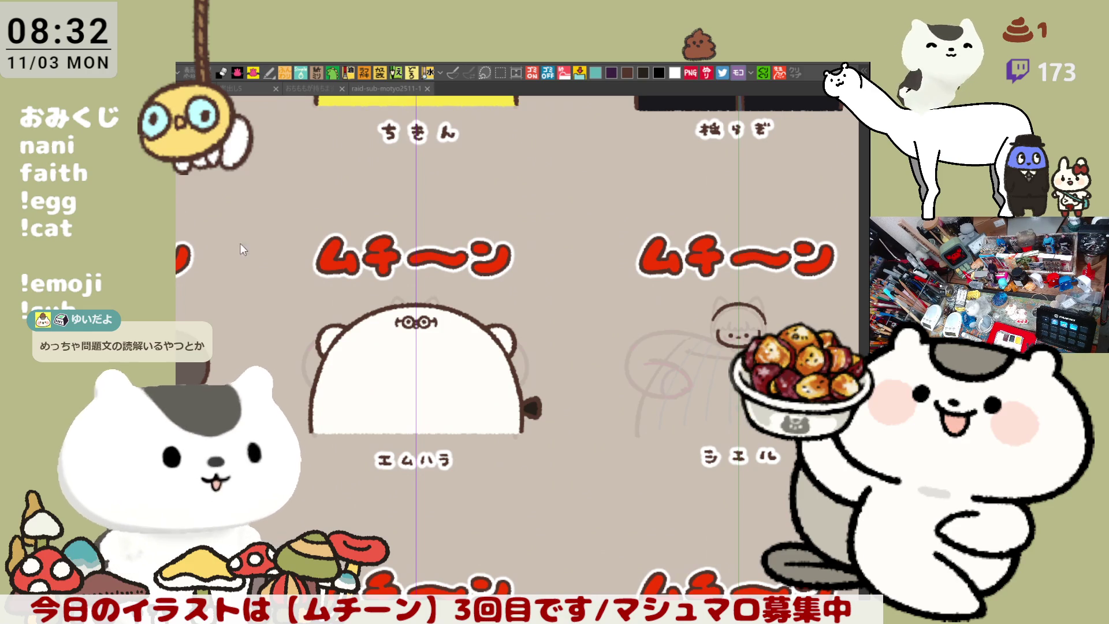
# Step: Rectangle-select and delete the old dark face inking in the シエル cell, then return to the brush
pyautogui.moveTo(690, 424)
pyautogui.mouseDown()
pyautogui.moveTo(458, 476)
pyautogui.moveTo(563, 433)
pyautogui.mouseUp()
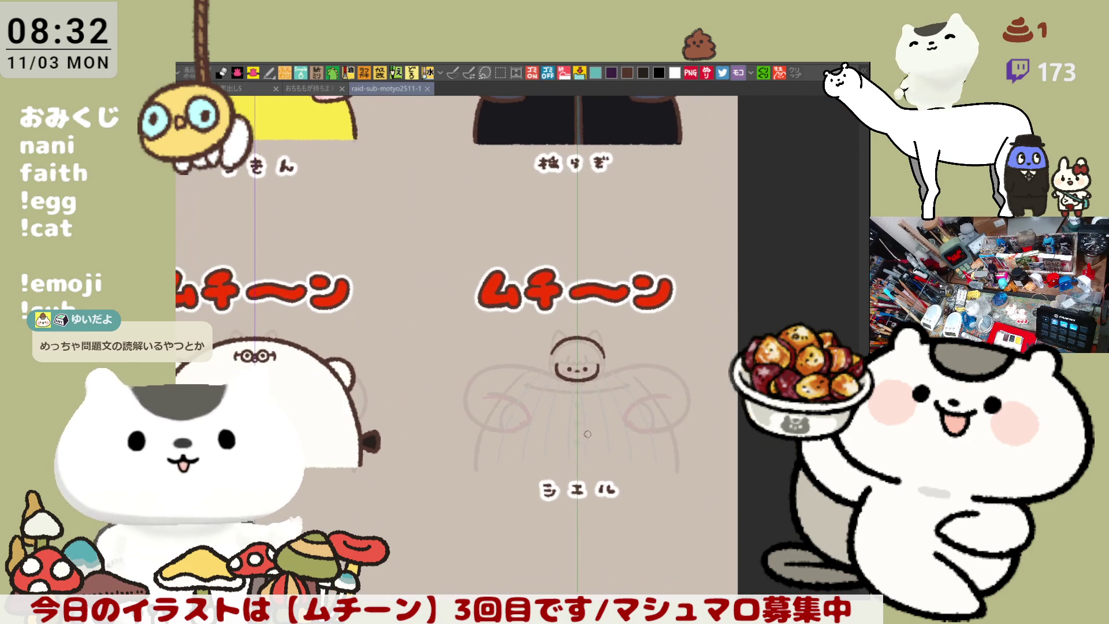
pyautogui.press('m')
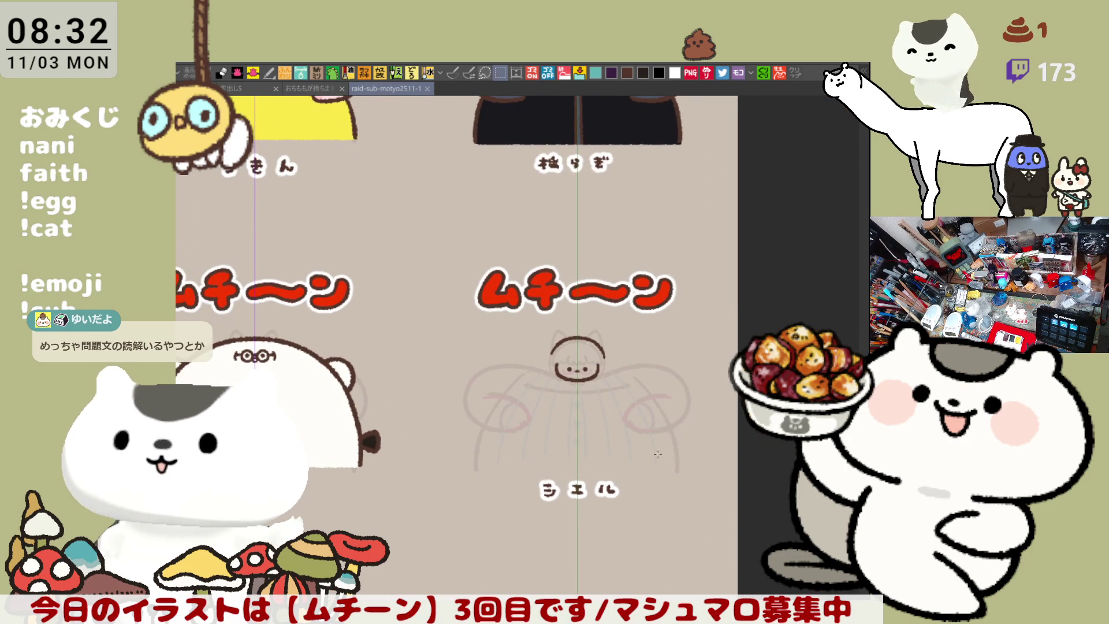
pyautogui.moveTo(500, 331); pyautogui.dragTo(652, 451)
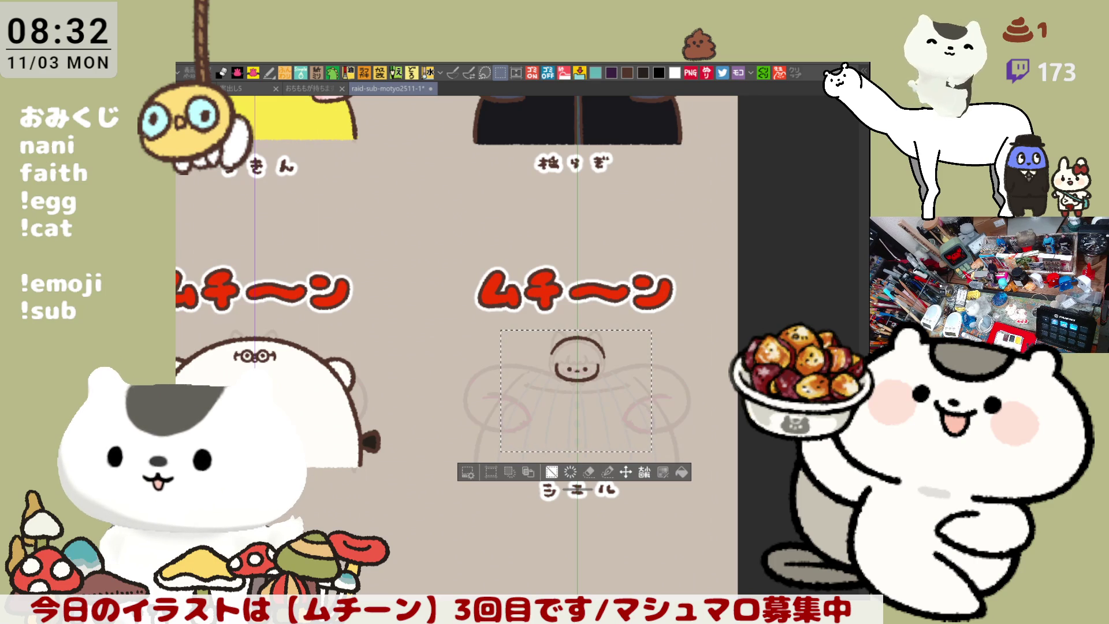
pyautogui.press('Delete')
pyautogui.hotkey('ctrl', 'd')
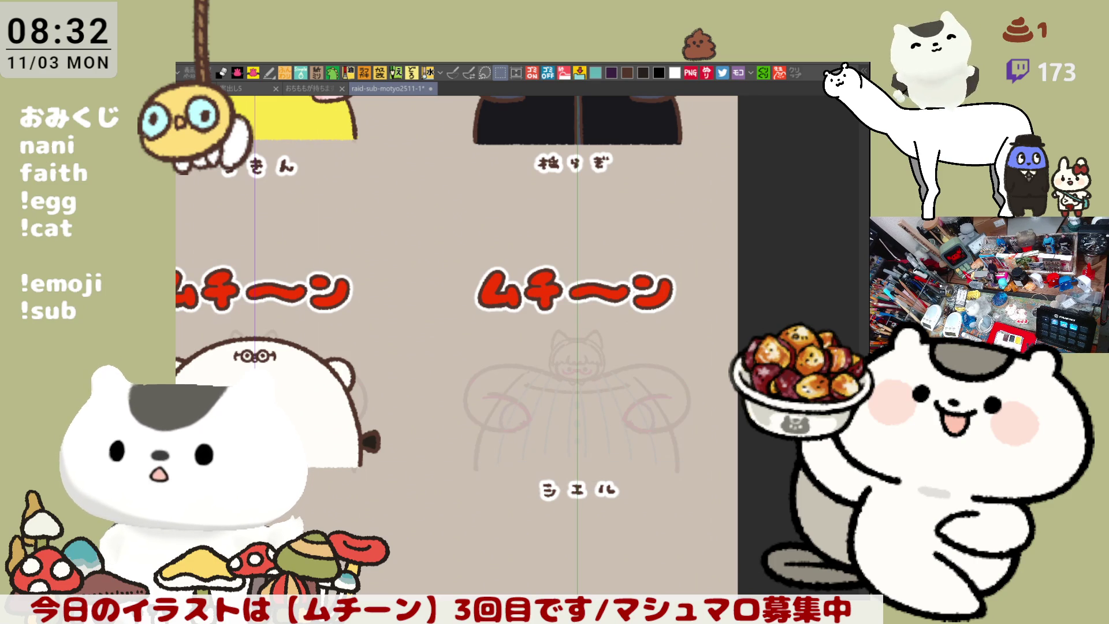
pyautogui.press('b')
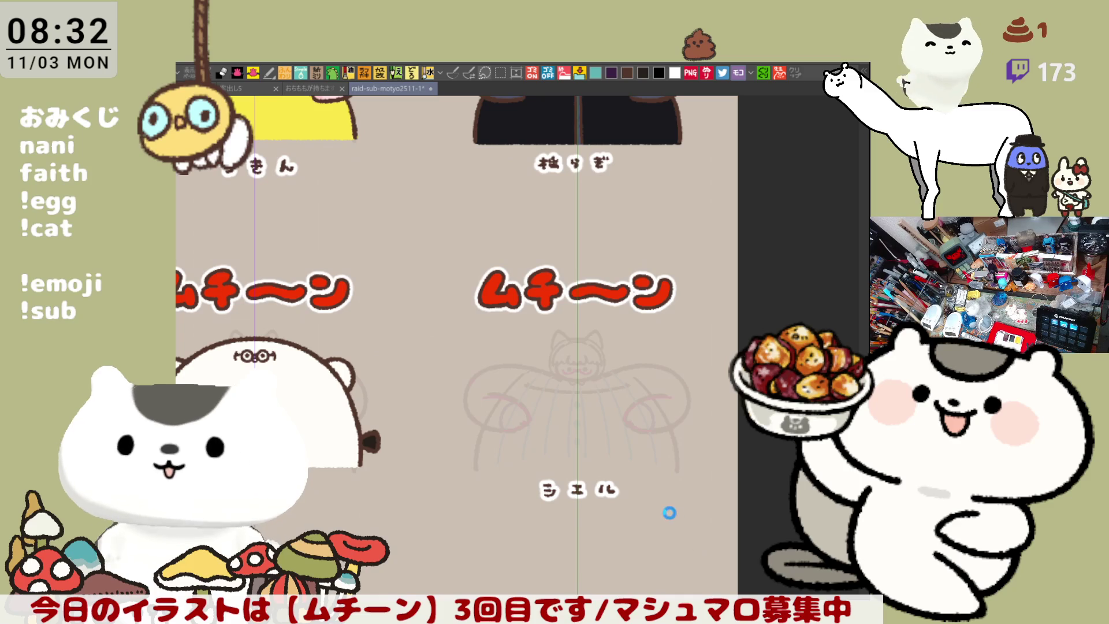
pyautogui.scroll(4, 670, 512)
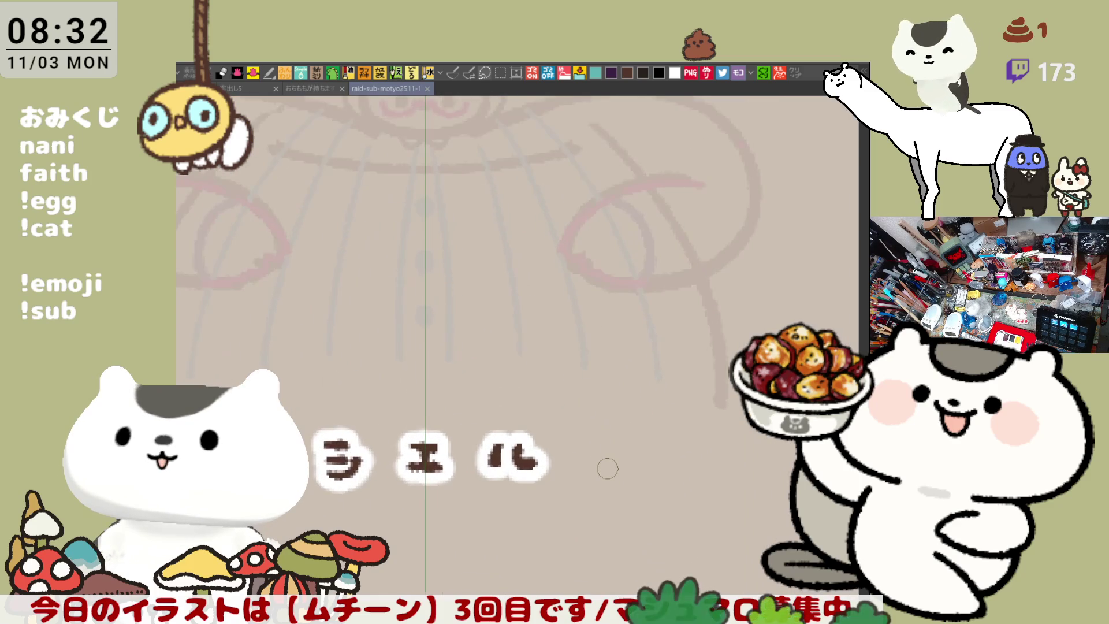
pyautogui.scroll(1, 602, 459)
pyautogui.scroll(-4, 410, 161)
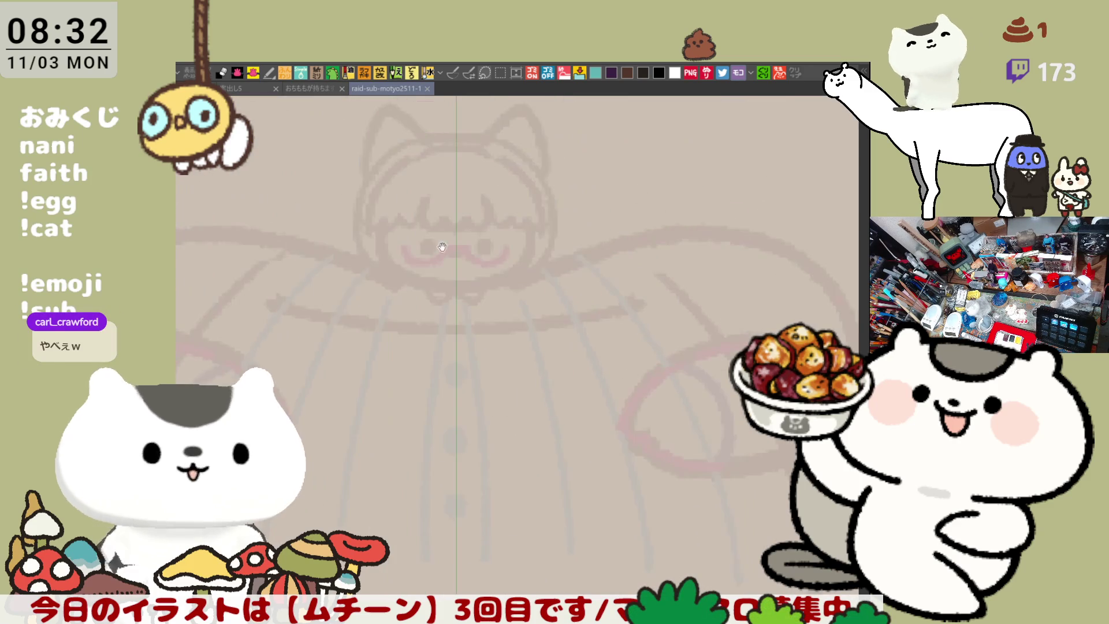
# Step: Turn on the symmetry ruler and ink the round head outline, lower and top arcs
pyautogui.moveTo(434, 201); pyautogui.dragTo(446, 320)
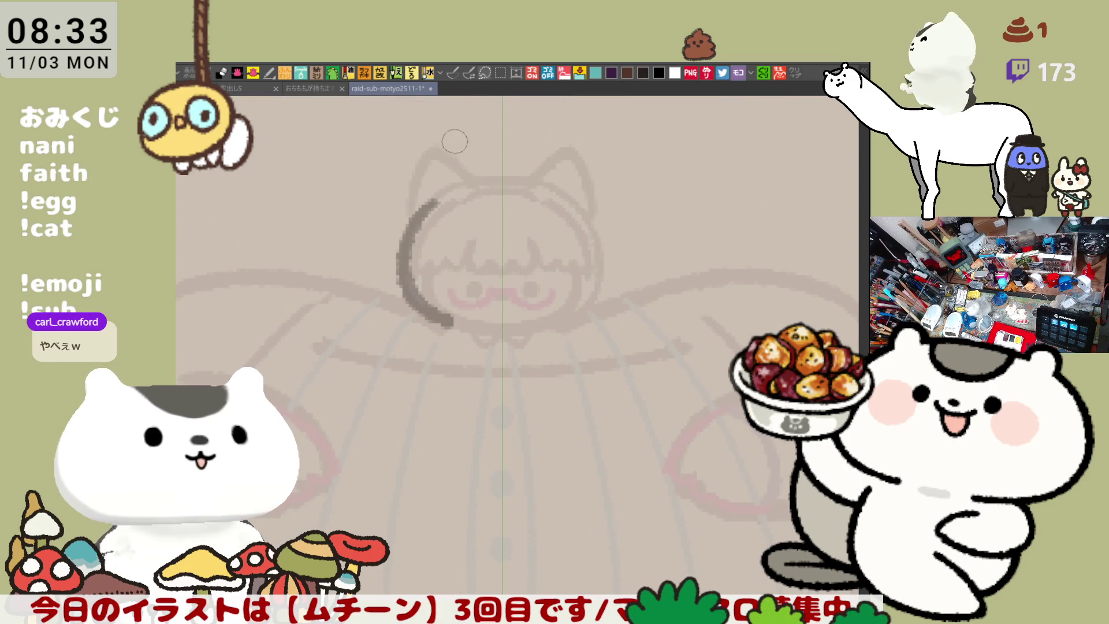
pyautogui.hotkey('ctrl', 'z')
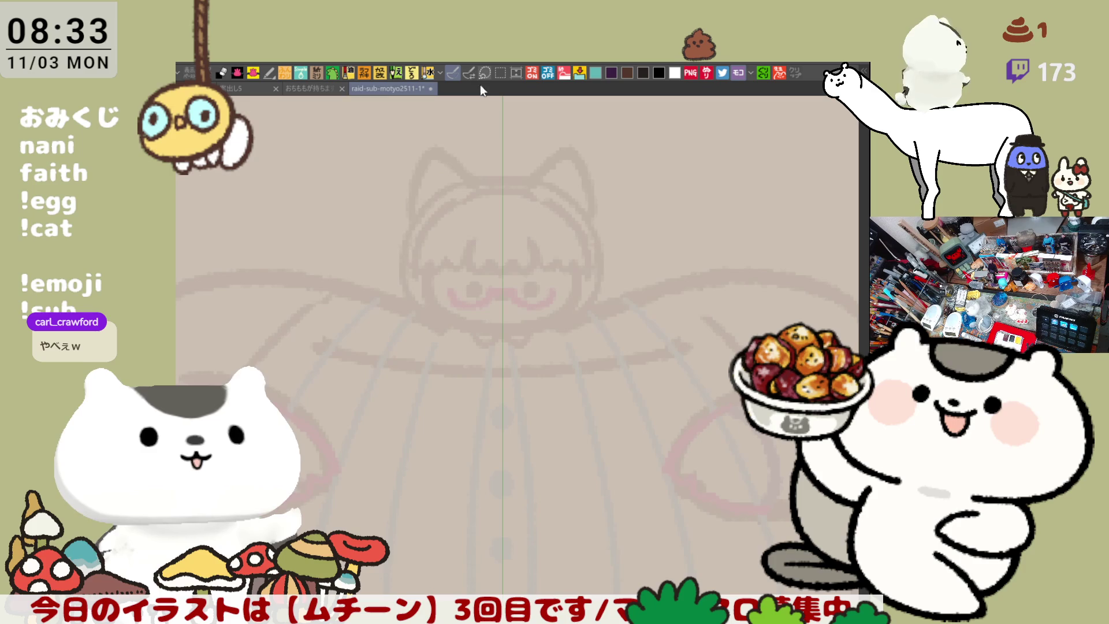
pyautogui.click(470, 71)
pyautogui.moveTo(445, 191)
pyautogui.mouseDown()
pyautogui.moveTo(408, 221)
pyautogui.moveTo(486, 334)
pyautogui.mouseUp()
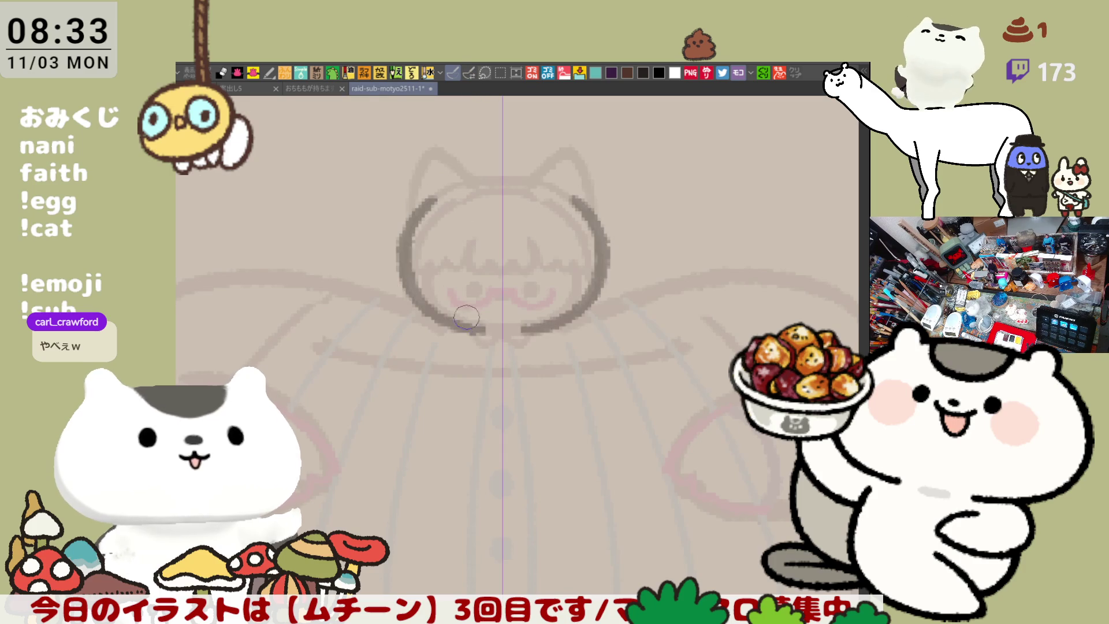
pyautogui.hotkey('ctrl', 'z')
pyautogui.moveTo(423, 208); pyautogui.dragTo(483, 330)
pyautogui.moveTo(431, 201)
pyautogui.mouseDown()
pyautogui.moveTo(459, 183)
pyautogui.moveTo(517, 187)
pyautogui.mouseUp()
pyautogui.hotkey('ctrl', 'z')
pyautogui.moveTo(435, 199); pyautogui.dragTo(500, 175)
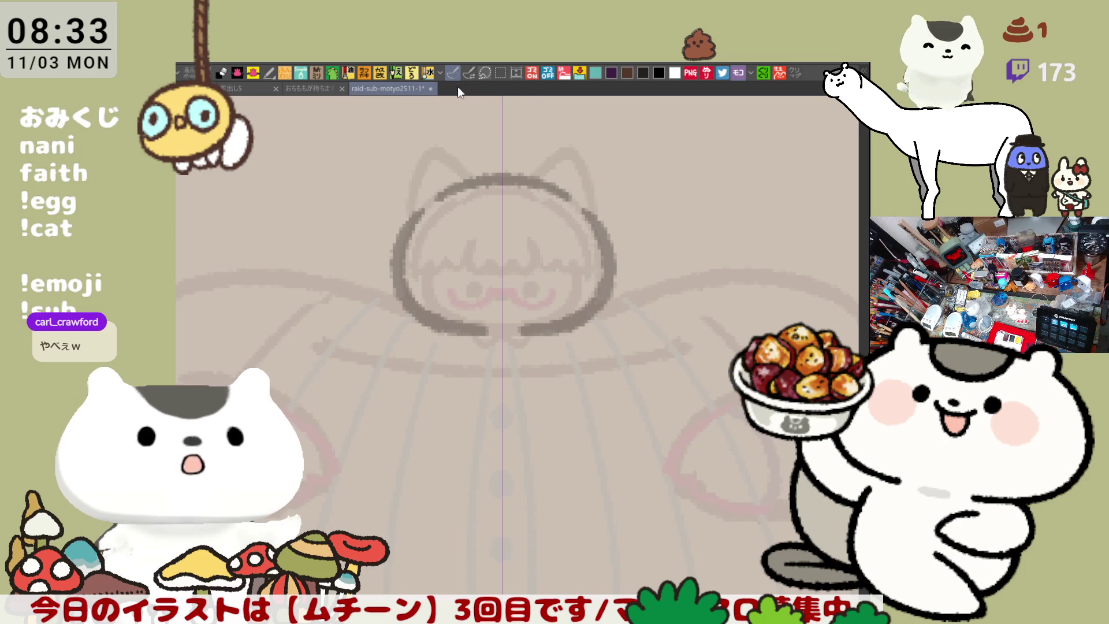
# Step: Sketch the first strokes and curves of the bun over the top-right ear
pyautogui.moveTo(568, 185)
pyautogui.mouseDown()
pyautogui.moveTo(554, 187)
pyautogui.moveTo(586, 215)
pyautogui.moveTo(573, 205)
pyautogui.mouseUp()
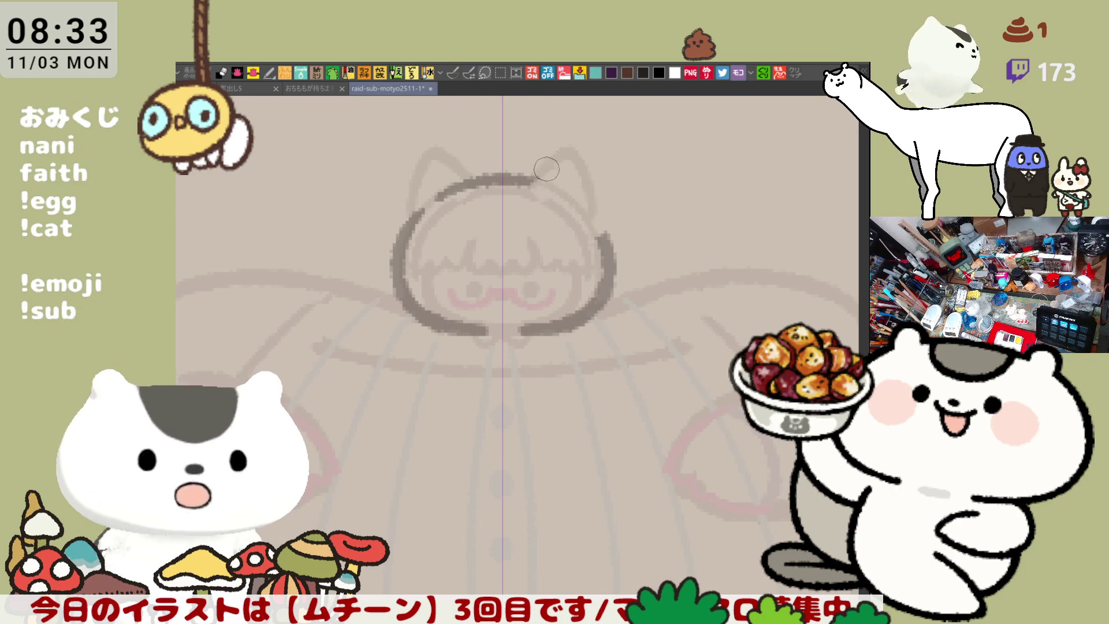
pyautogui.moveTo(546, 166)
pyautogui.mouseDown()
pyautogui.moveTo(534, 210)
pyautogui.moveTo(572, 224)
pyautogui.mouseUp()
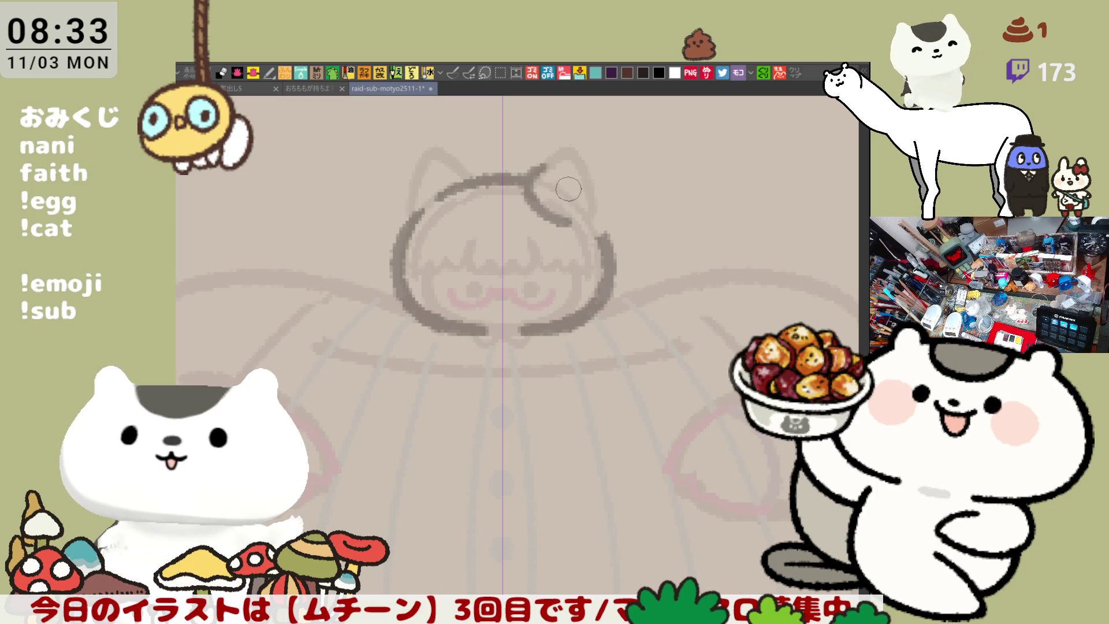
pyautogui.moveTo(534, 173)
pyautogui.mouseDown()
pyautogui.moveTo(548, 160)
pyautogui.moveTo(620, 202)
pyautogui.moveTo(569, 157)
pyautogui.moveTo(618, 210)
pyautogui.mouseUp()
pyautogui.hotkey('ctrl', 'z')
pyautogui.hotkey('ctrl', 'z')
pyautogui.moveTo(534, 174)
pyautogui.mouseDown()
pyautogui.moveTo(548, 162)
pyautogui.moveTo(613, 225)
pyautogui.moveTo(583, 222)
pyautogui.mouseUp()
pyautogui.hotkey('ctrl', 'z')
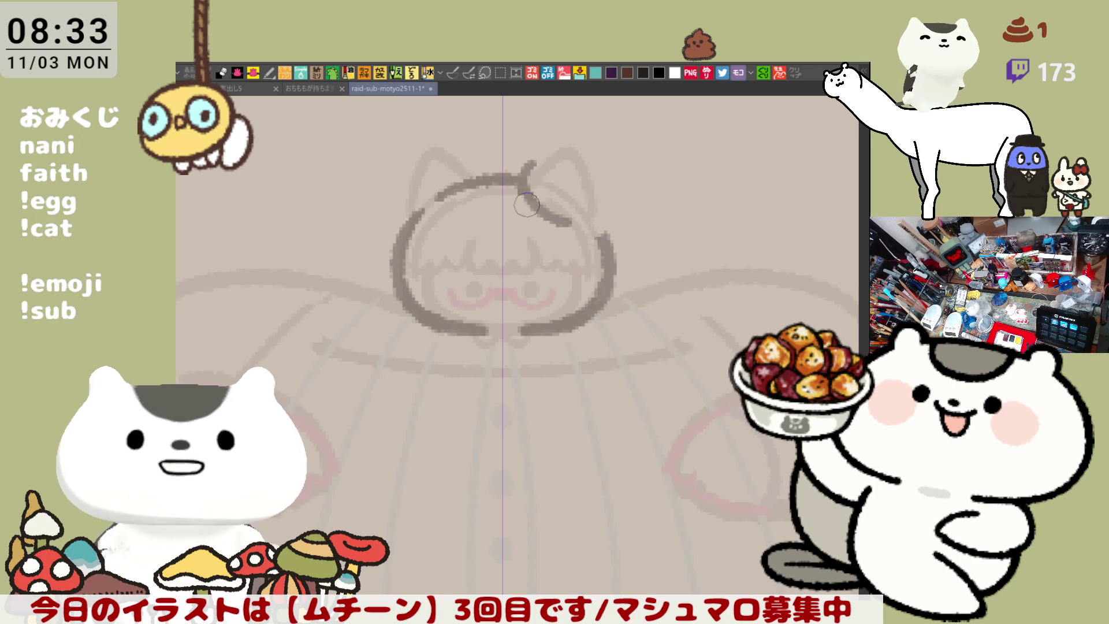
pyautogui.moveTo(524, 178)
pyautogui.mouseDown()
pyautogui.moveTo(569, 148)
pyautogui.moveTo(599, 173)
pyautogui.mouseUp()
pyautogui.hotkey('ctrl', 'z')
pyautogui.hotkey('ctrl', 'z')
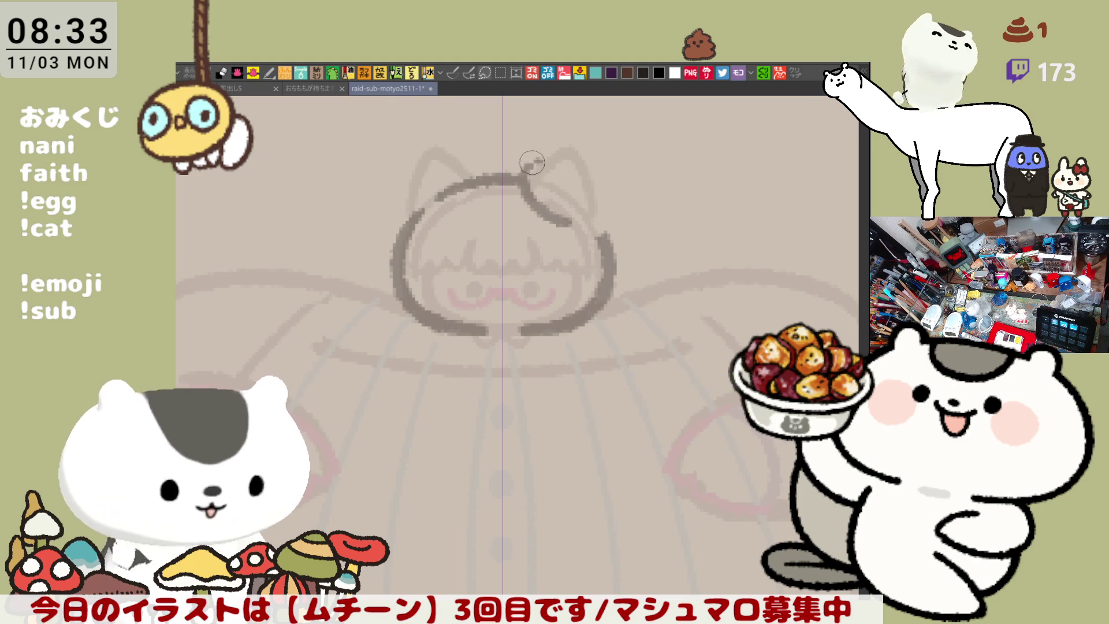
# Step: Redraw the bun loop through repeated retries until it curves around to the head
pyautogui.moveTo(534, 164); pyautogui.dragTo(605, 176)
pyautogui.moveTo(538, 158); pyautogui.dragTo(622, 195)
pyautogui.hotkey('ctrl', 'z')
pyautogui.moveTo(543, 158); pyautogui.dragTo(623, 196)
pyautogui.hotkey('ctrl', 'z')
pyautogui.moveTo(551, 157); pyautogui.dragTo(630, 226)
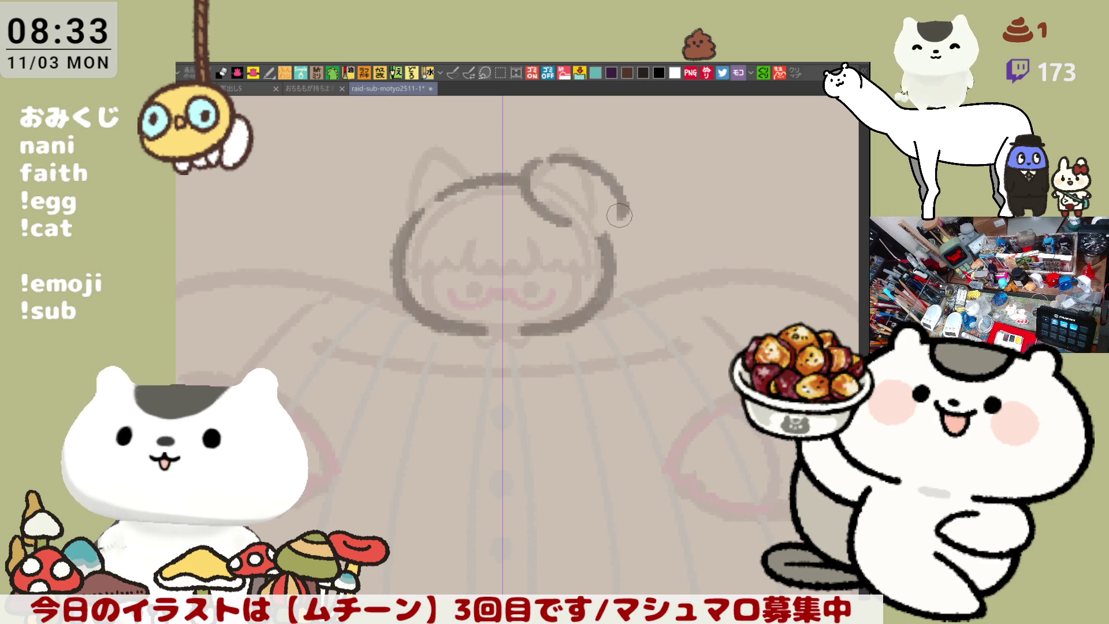
pyautogui.hotkey('ctrl', 'z')
pyautogui.moveTo(550, 156); pyautogui.dragTo(628, 228)
pyautogui.hotkey('ctrl', 'z')
pyautogui.moveTo(551, 155)
pyautogui.mouseDown()
pyautogui.moveTo(626, 208)
pyautogui.moveTo(597, 240)
pyautogui.mouseUp()
pyautogui.hotkey('ctrl', 'z')
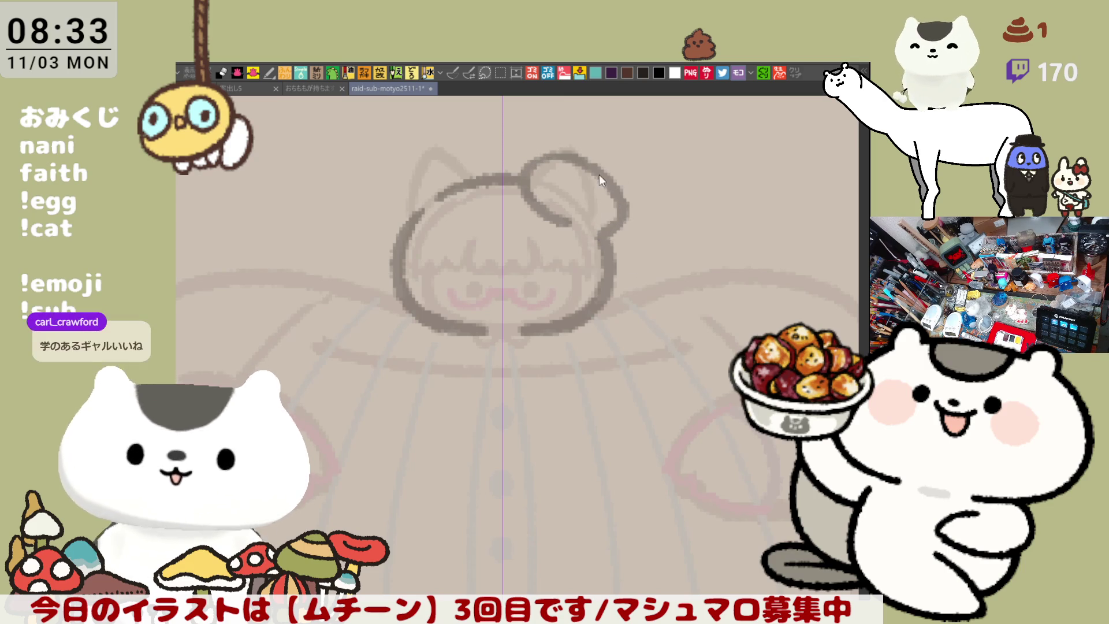
pyautogui.hotkey('ctrl', 'z')
pyautogui.moveTo(568, 159)
pyautogui.mouseDown()
pyautogui.moveTo(630, 222)
pyautogui.moveTo(595, 246)
pyautogui.mouseUp()
pyautogui.hotkey('ctrl', 'z')
pyautogui.moveTo(584, 164); pyautogui.dragTo(598, 241)
pyautogui.hotkey('ctrl', 'z')
pyautogui.moveTo(546, 155)
pyautogui.mouseDown()
pyautogui.moveTo(568, 152)
pyautogui.moveTo(592, 237)
pyautogui.moveTo(607, 234)
pyautogui.mouseUp()
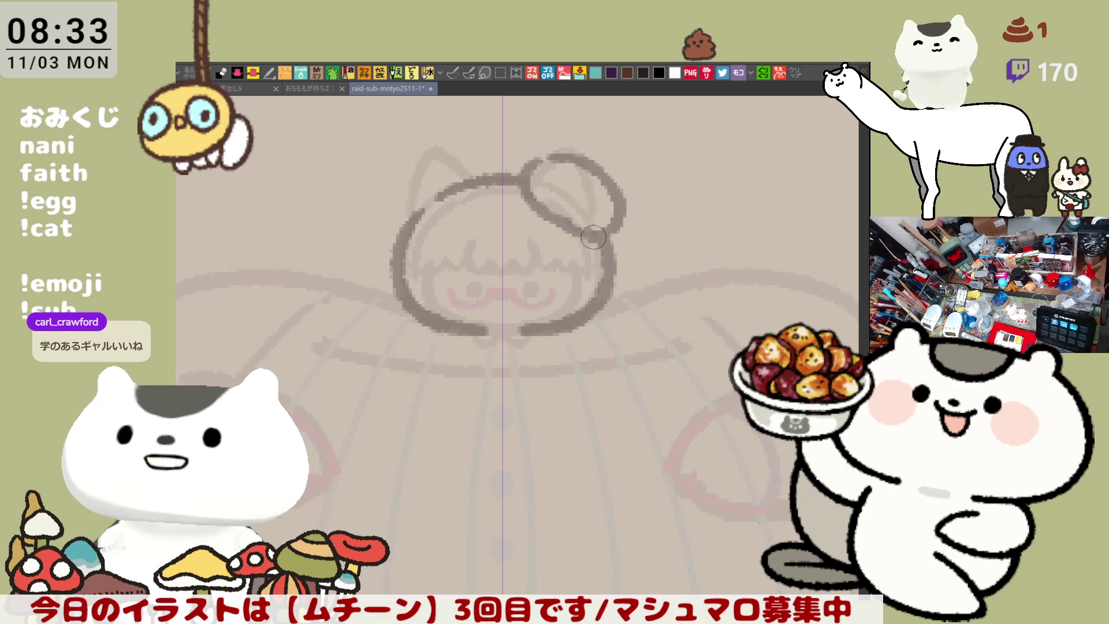
# Step: Draw an oval ring inside the bun and erase the lower-right part of its outline
pyautogui.moveTo(578, 184); pyautogui.dragTo(587, 191)
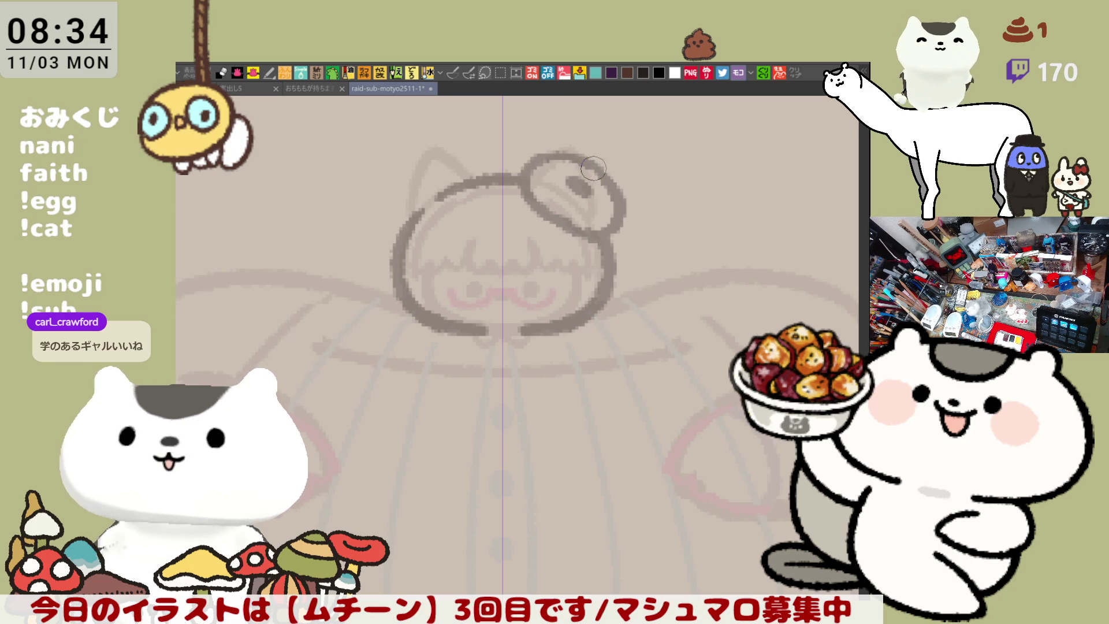
pyautogui.moveTo(574, 182)
pyautogui.mouseDown()
pyautogui.moveTo(598, 202)
pyautogui.moveTo(562, 180)
pyautogui.moveTo(591, 187)
pyautogui.mouseUp()
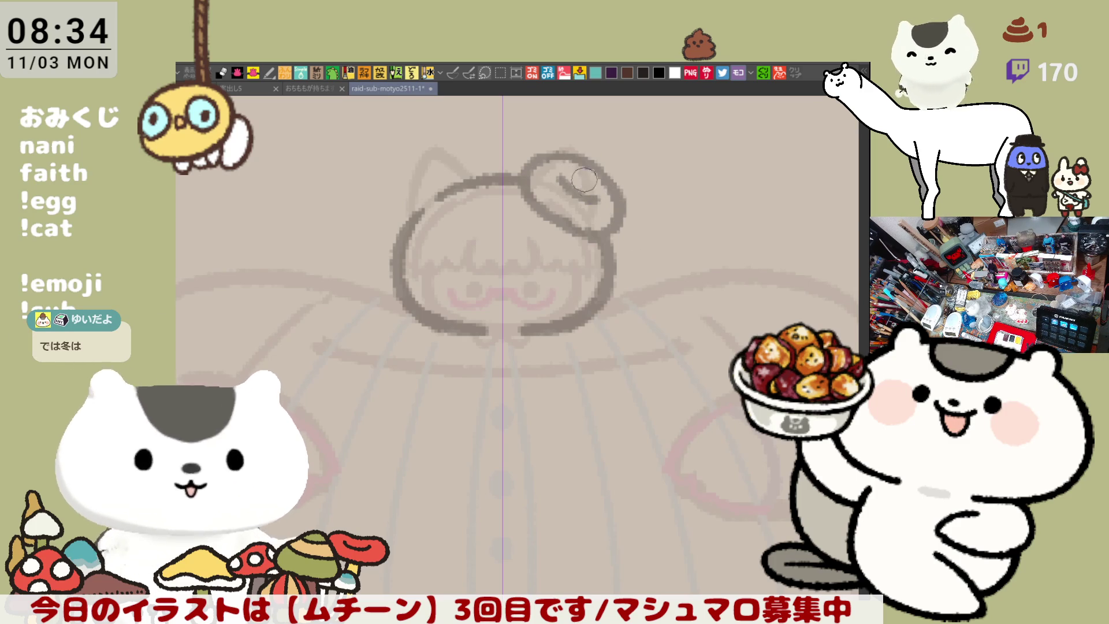
pyautogui.moveTo(570, 186)
pyautogui.mouseDown()
pyautogui.moveTo(595, 191)
pyautogui.moveTo(581, 173)
pyautogui.moveTo(595, 199)
pyautogui.mouseUp()
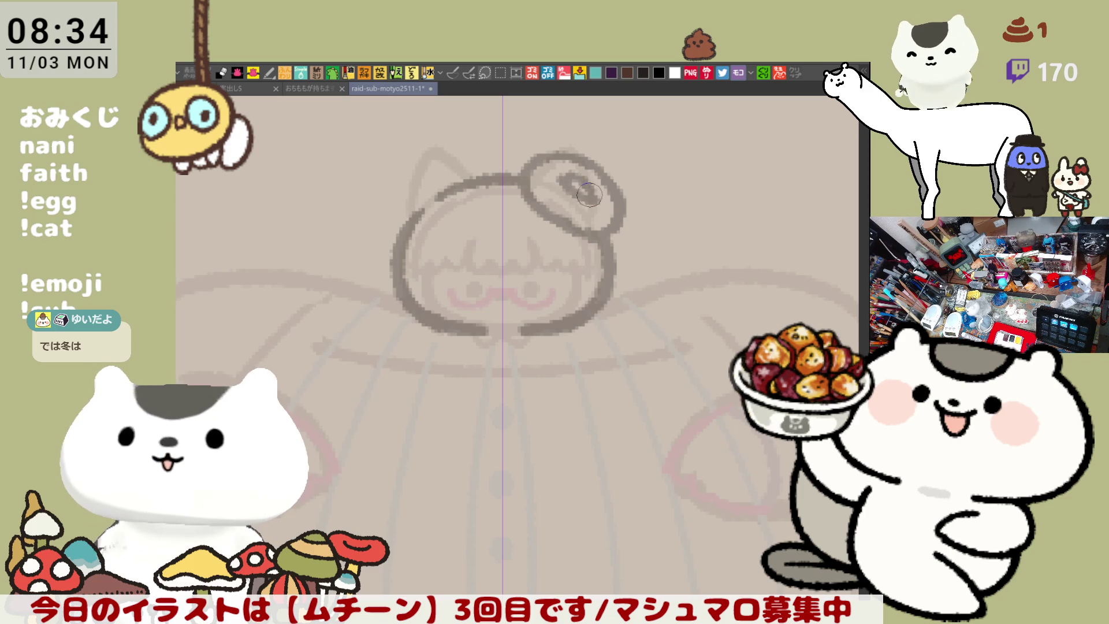
pyautogui.moveTo(573, 182); pyautogui.dragTo(595, 196)
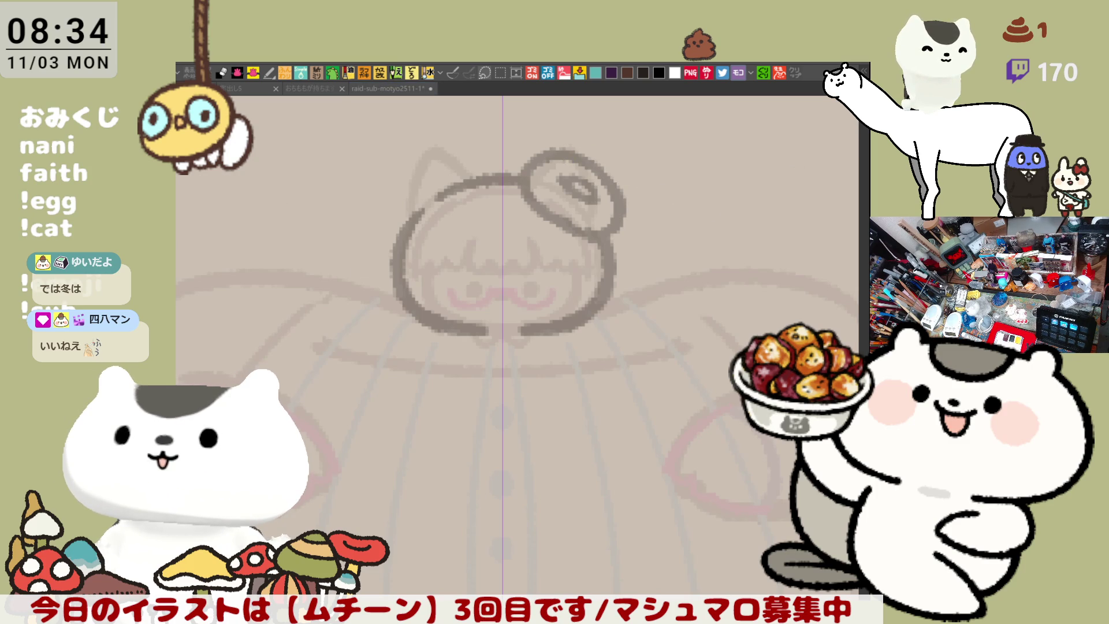
pyautogui.moveTo(604, 243)
pyautogui.mouseDown()
pyautogui.moveTo(606, 217)
pyautogui.moveTo(621, 214)
pyautogui.moveTo(600, 237)
pyautogui.moveTo(612, 210)
pyautogui.moveTo(597, 237)
pyautogui.moveTo(607, 214)
pyautogui.mouseUp()
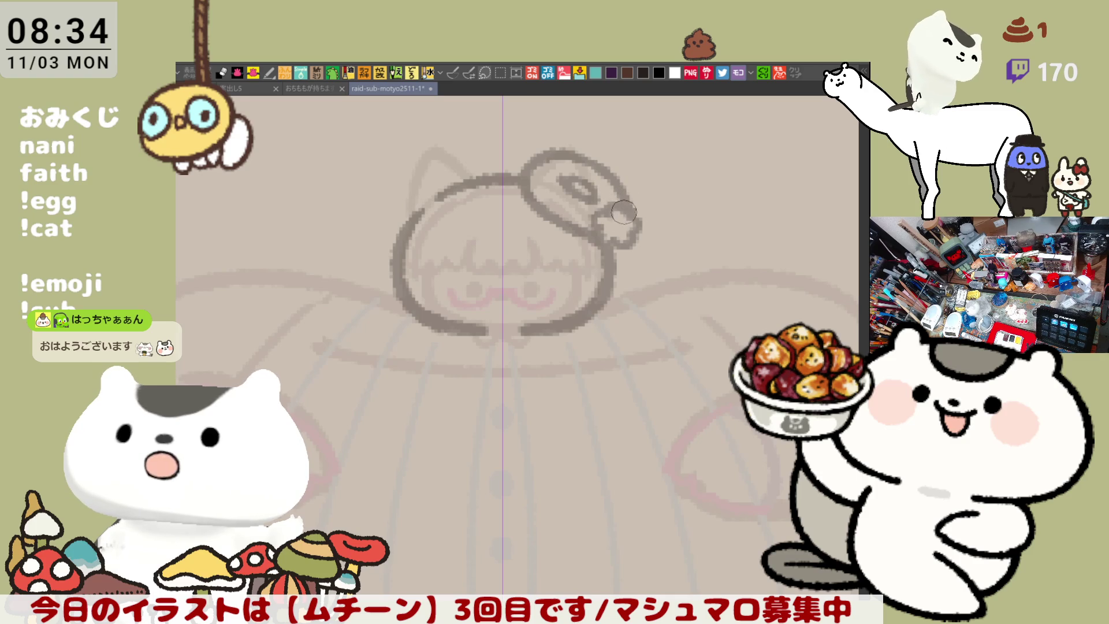
# Step: Recentre and slightly tilt the view on the head, then paint the left eye dot
pyautogui.moveTo(617, 189); pyautogui.dragTo(635, 208)
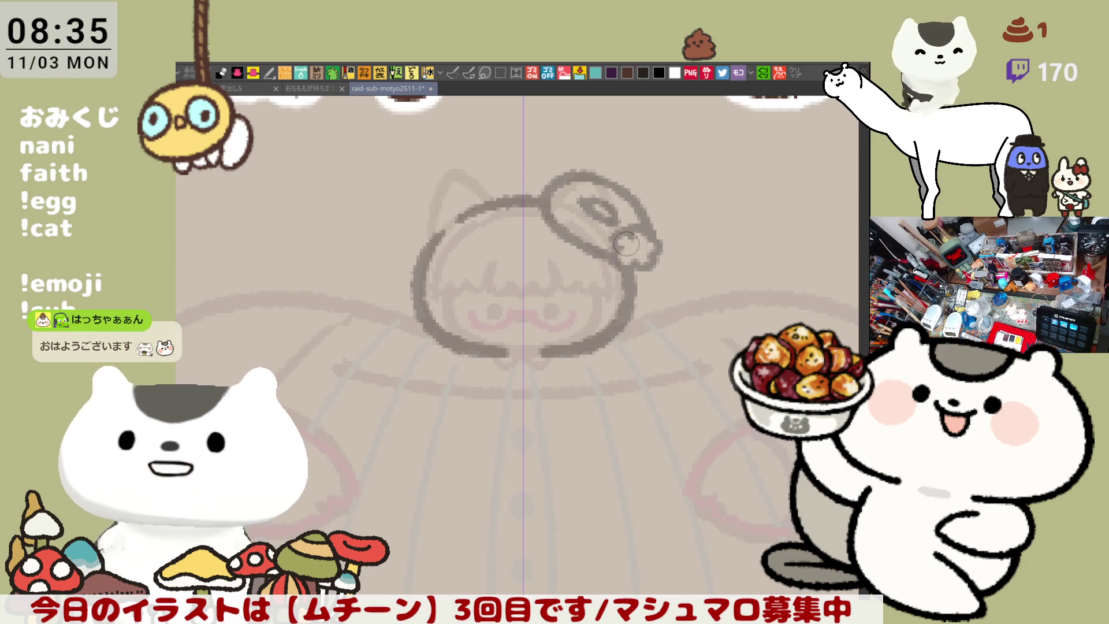
pyautogui.moveTo(617, 267); pyautogui.dragTo(546, 287)
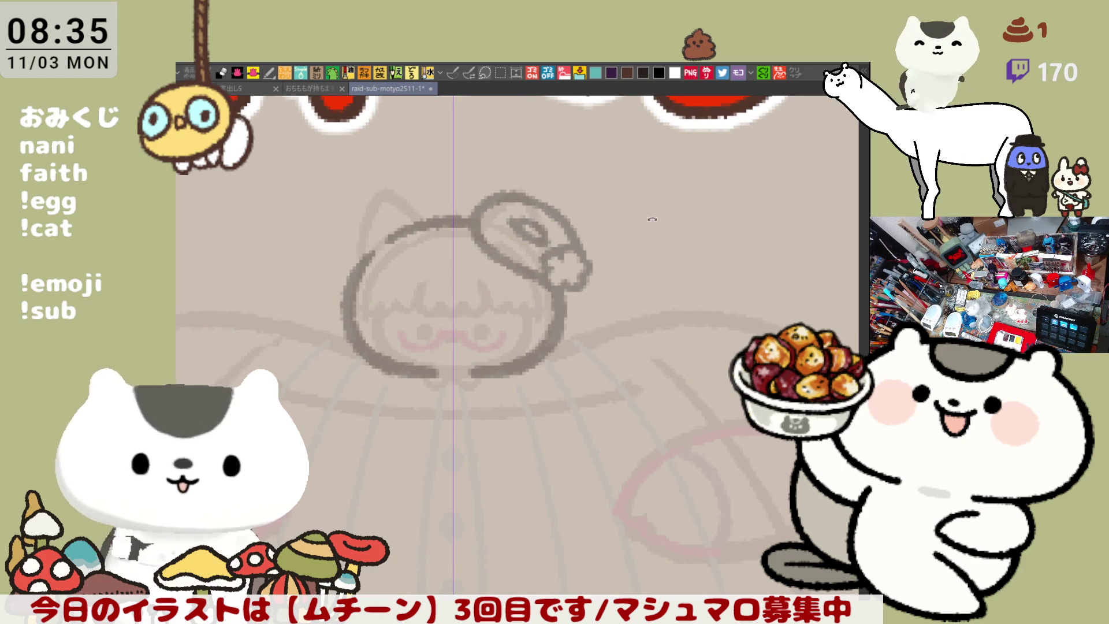
pyautogui.moveTo(618, 249); pyautogui.dragTo(638, 215)
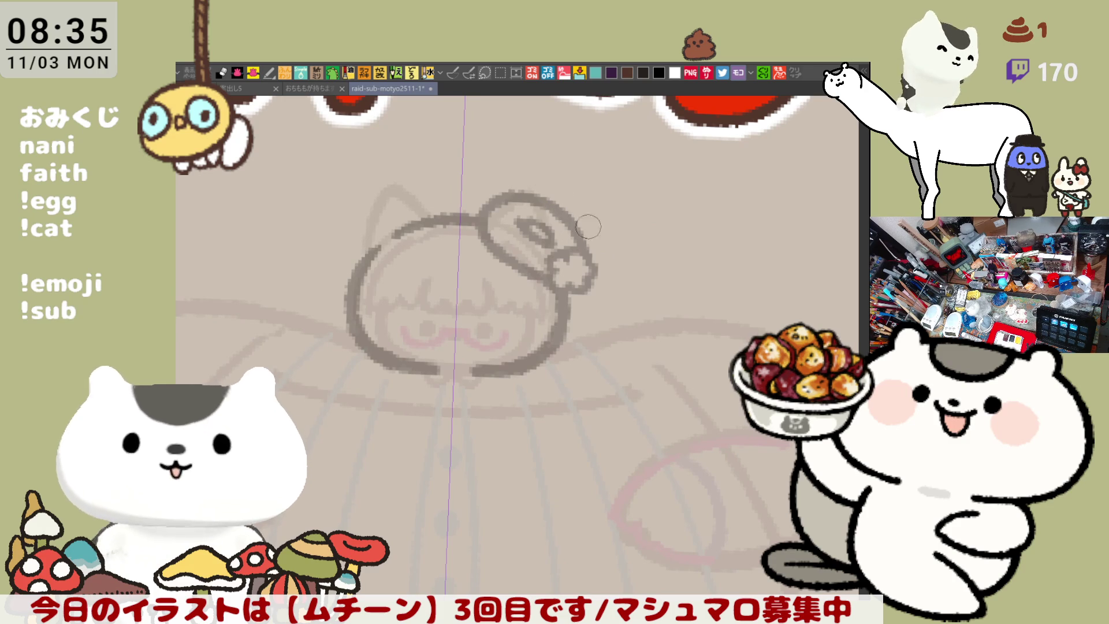
pyautogui.moveTo(549, 250)
pyautogui.mouseDown()
pyautogui.moveTo(624, 256)
pyautogui.moveTo(643, 222)
pyautogui.mouseUp()
pyautogui.moveTo(500, 289); pyautogui.dragTo(497, 286)
pyautogui.moveTo(565, 283); pyautogui.dragTo(568, 282)
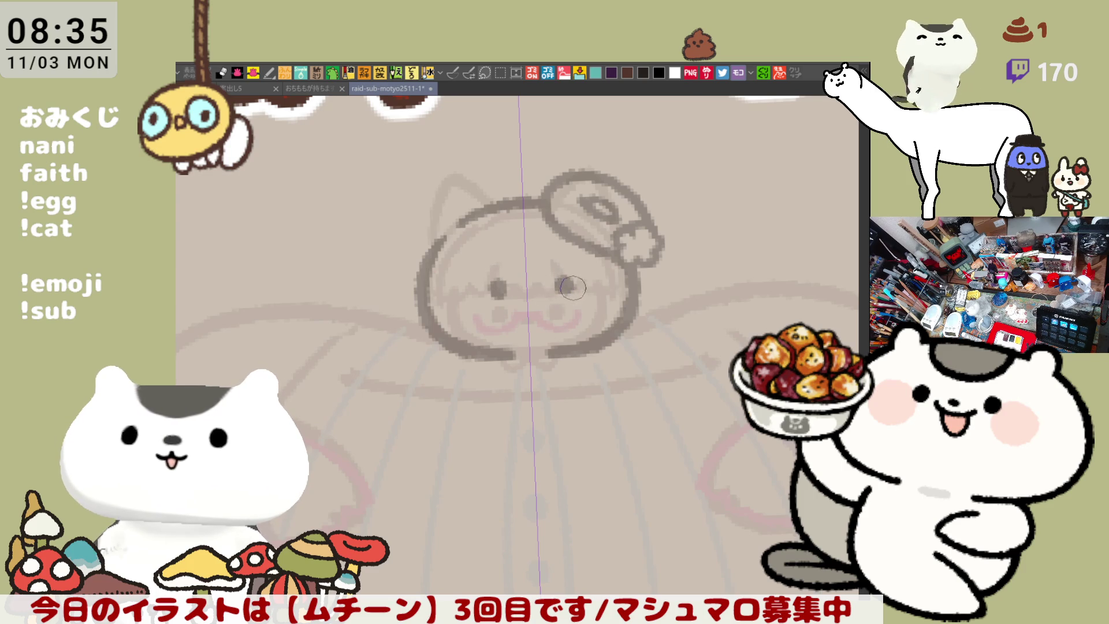
pyautogui.moveTo(527, 289); pyautogui.dragTo(540, 289)
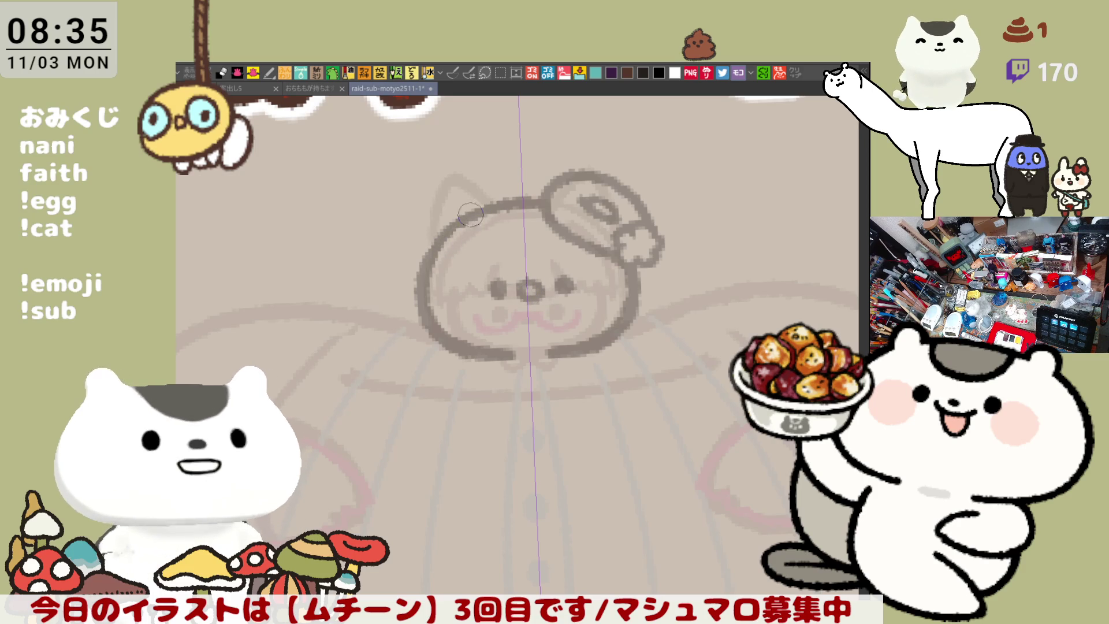
pyautogui.moveTo(511, 331); pyautogui.dragTo(614, 248)
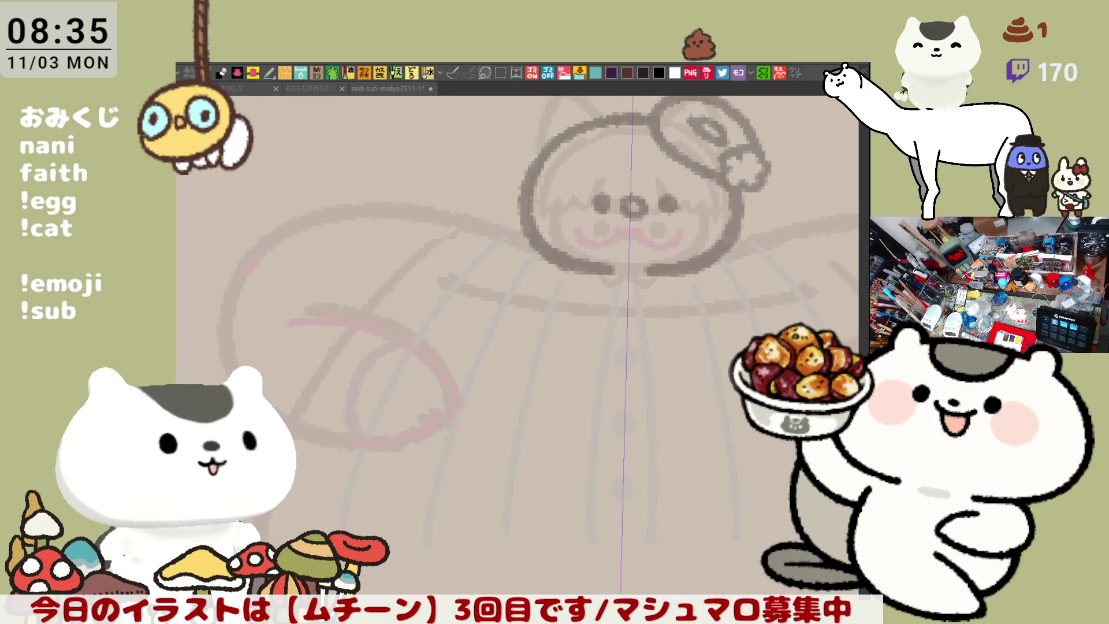
pyautogui.hscroll(5, 610, 261)
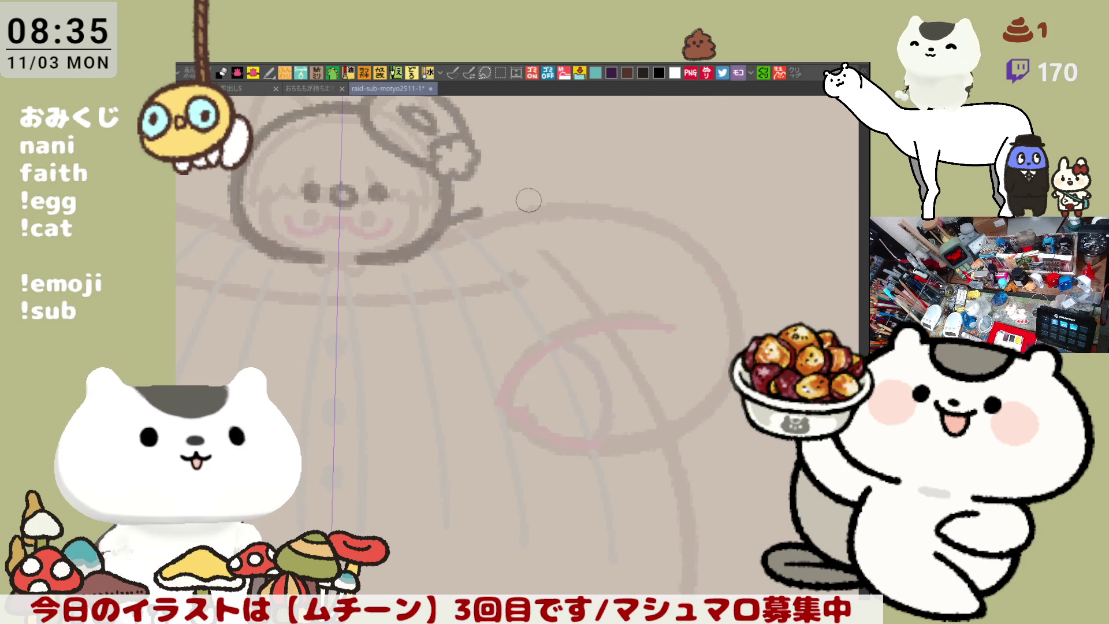
pyautogui.moveTo(473, 211); pyautogui.dragTo(619, 244)
pyautogui.click(455, 73)
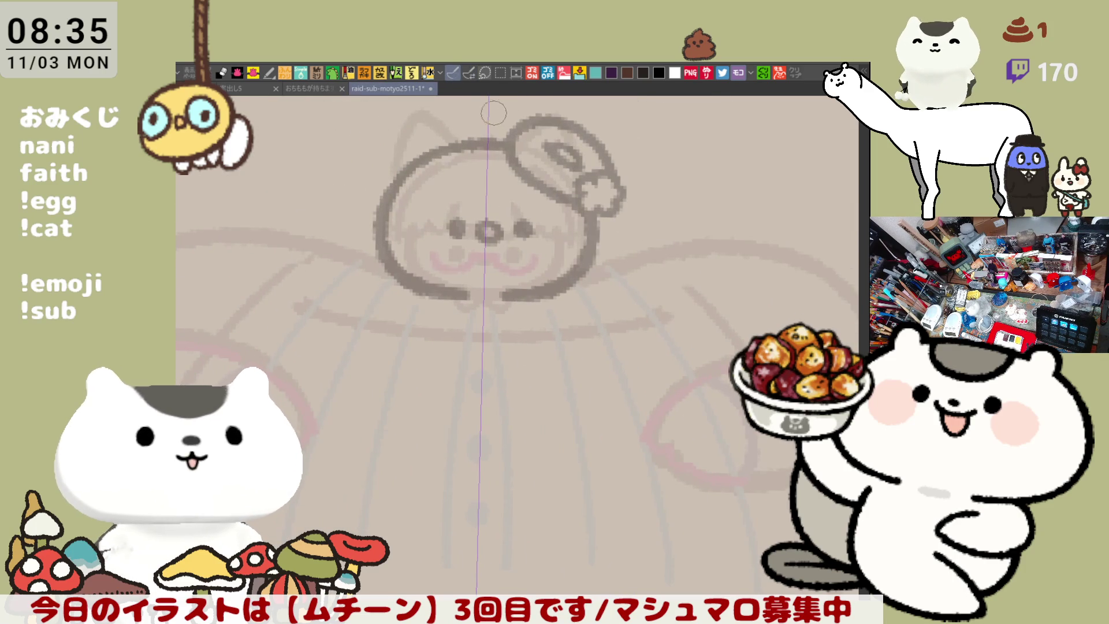
pyautogui.moveTo(474, 233); pyautogui.dragTo(519, 270)
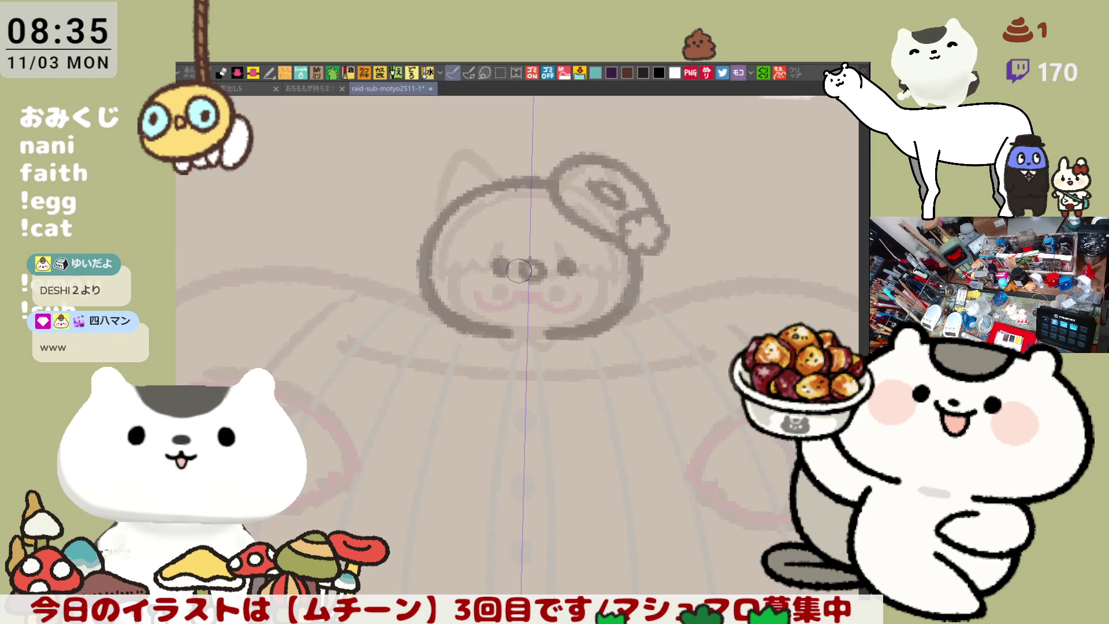
pyautogui.moveTo(415, 383); pyautogui.dragTo(566, 363)
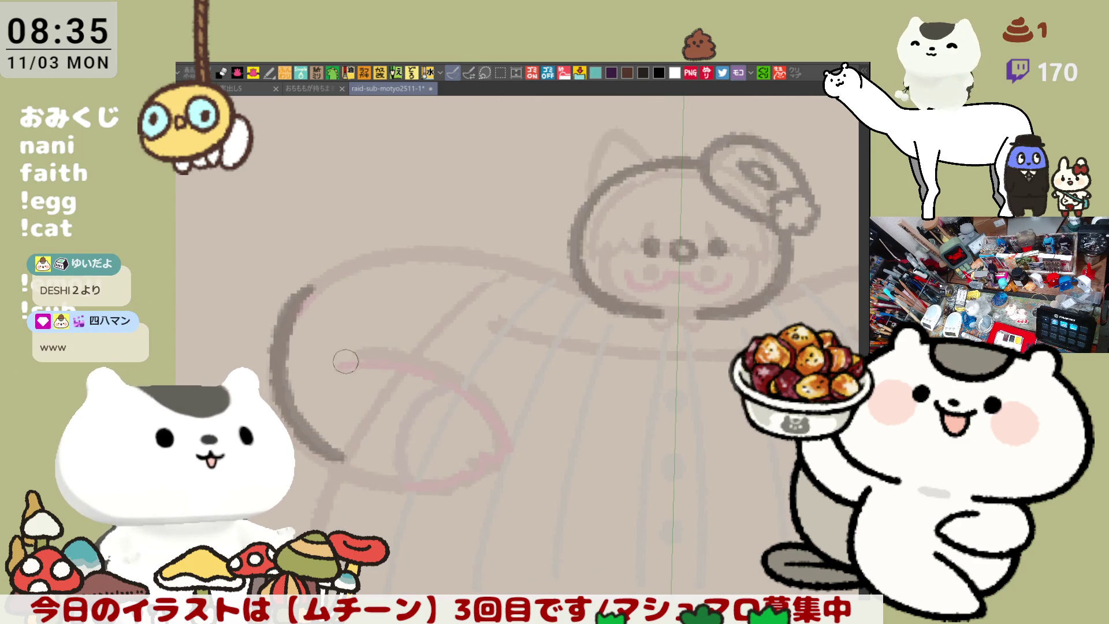
pyautogui.moveTo(306, 290); pyautogui.dragTo(292, 438)
pyautogui.moveTo(519, 386); pyautogui.dragTo(300, 335)
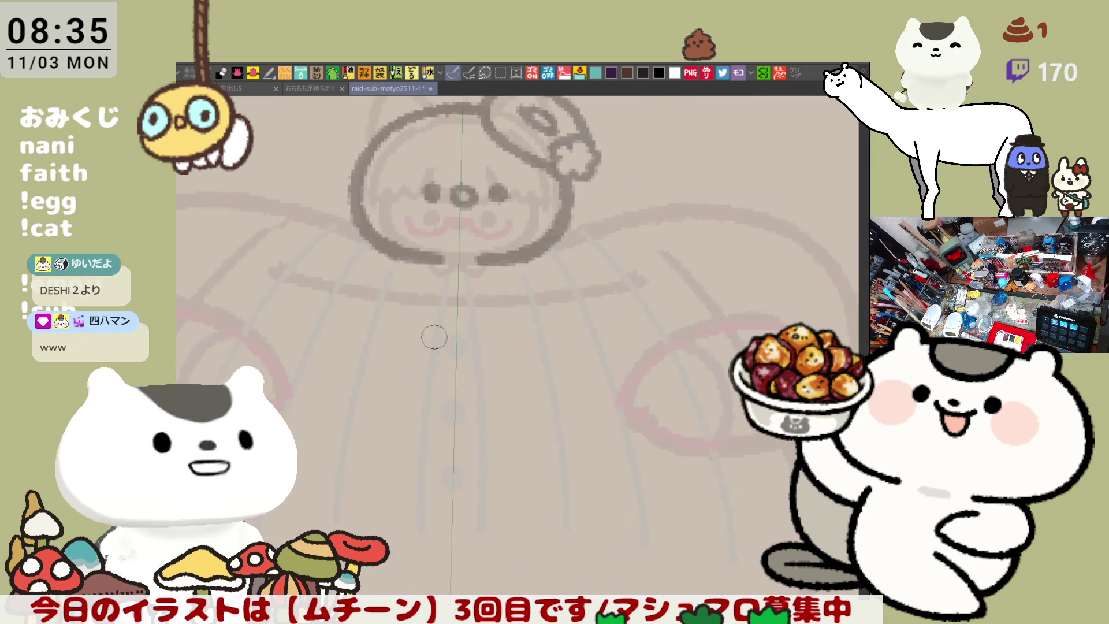
pyautogui.moveTo(667, 317)
pyautogui.mouseDown()
pyautogui.moveTo(716, 288)
pyautogui.moveTo(445, 332)
pyautogui.mouseUp()
pyautogui.moveTo(484, 249); pyautogui.dragTo(693, 242)
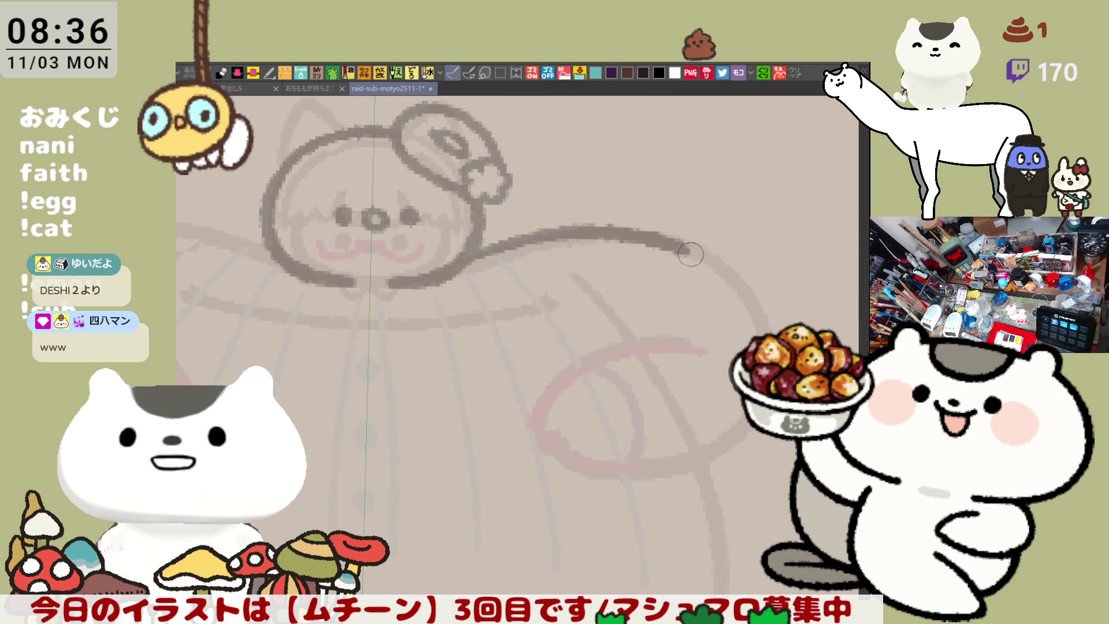
pyautogui.hotkey('ctrl', 'z')
pyautogui.moveTo(482, 250); pyautogui.dragTo(669, 246)
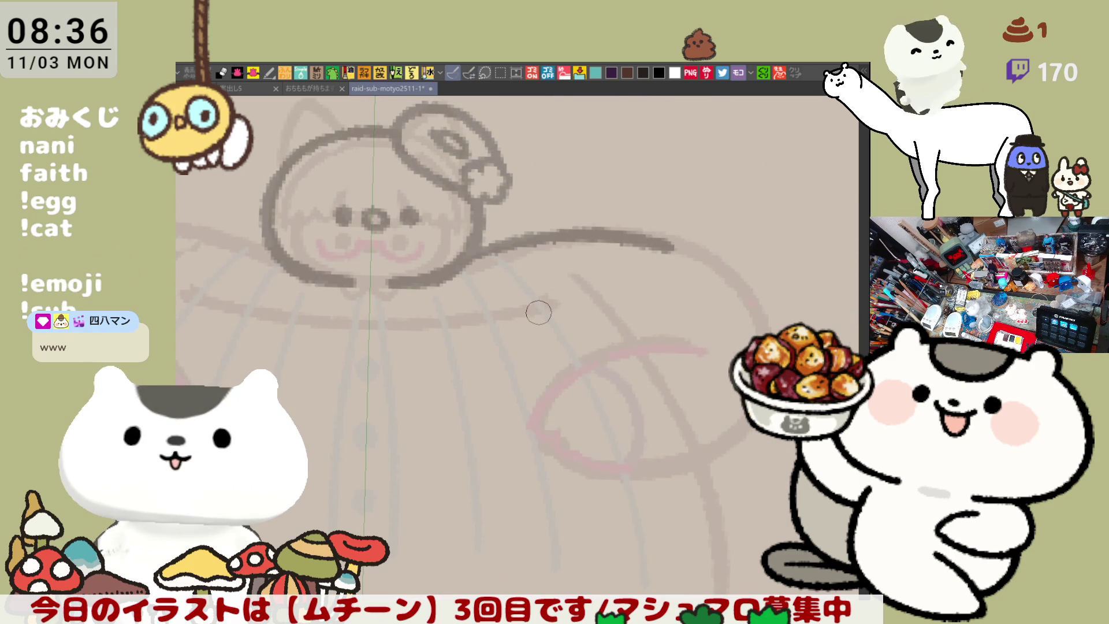
pyautogui.scroll(-2, 538, 312)
pyautogui.hotkey('ctrl', 'z')
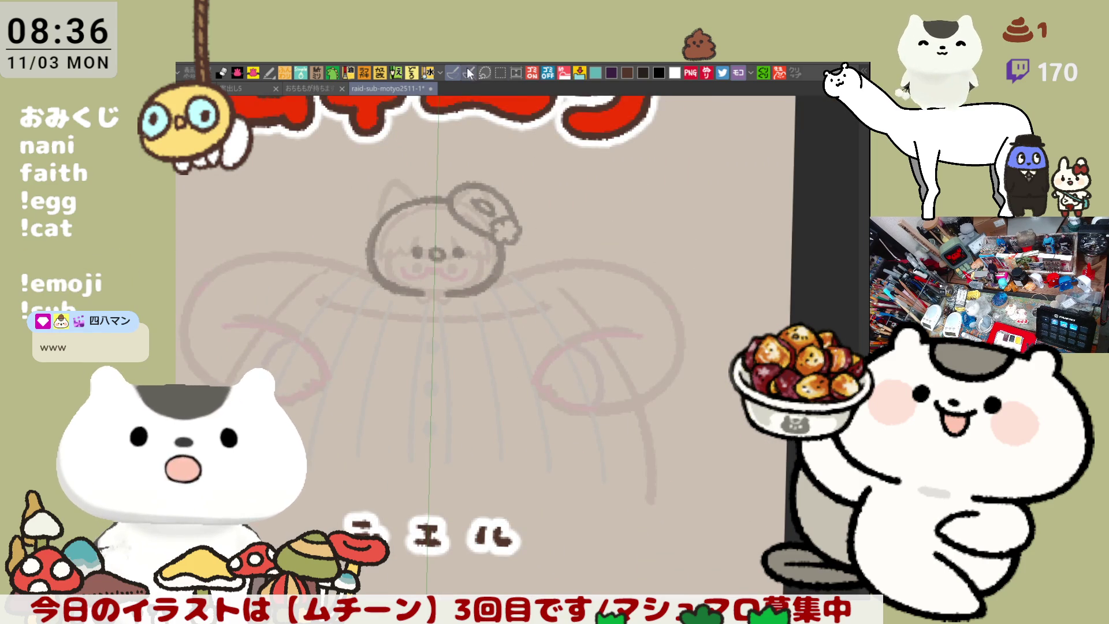
pyautogui.hotkey('ctrl', 'y')
pyautogui.hotkey('ctrl', 'z')
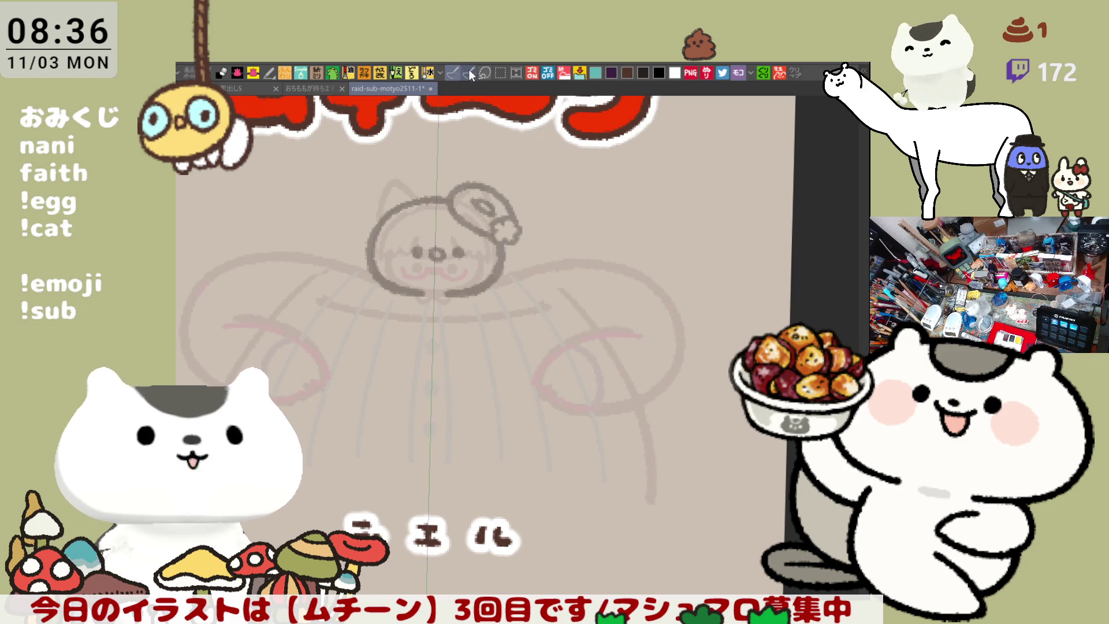
pyautogui.moveTo(346, 336); pyautogui.dragTo(554, 354)
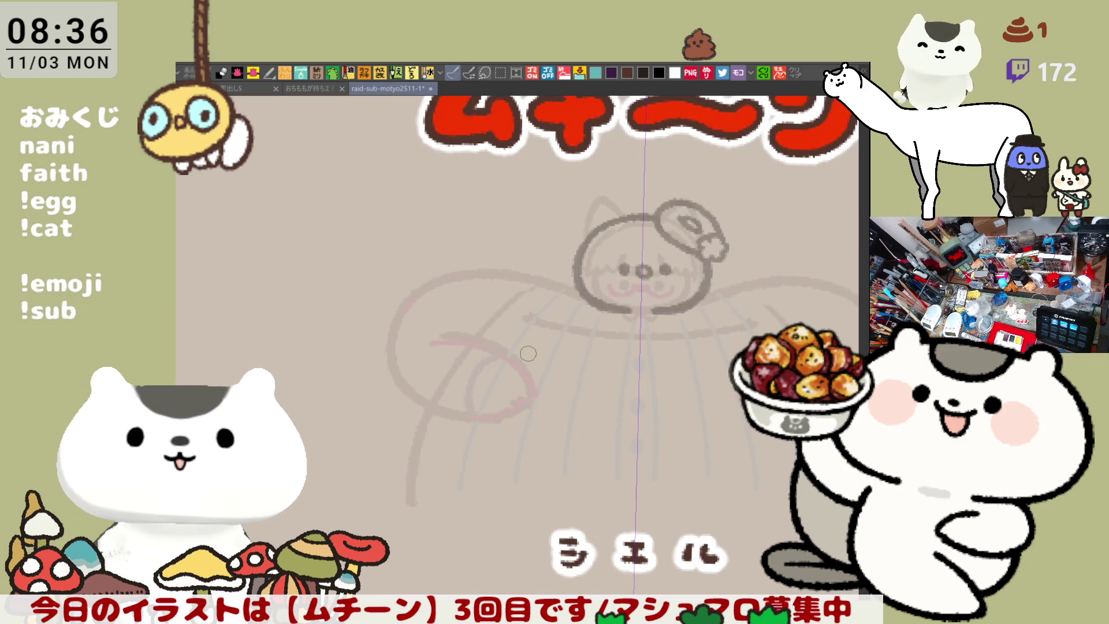
pyautogui.scroll(-3, 528, 352)
pyautogui.moveTo(338, 237)
pyautogui.mouseDown()
pyautogui.moveTo(435, 398)
pyautogui.moveTo(602, 289)
pyautogui.moveTo(492, 314)
pyautogui.moveTo(751, 264)
pyautogui.moveTo(575, 445)
pyautogui.moveTo(610, 454)
pyautogui.moveTo(558, 448)
pyautogui.mouseUp()
pyautogui.moveTo(745, 381); pyautogui.dragTo(475, 368)
pyautogui.moveTo(405, 569); pyautogui.dragTo(621, 366)
pyautogui.moveTo(368, 399)
pyautogui.mouseDown()
pyautogui.moveTo(497, 339)
pyautogui.moveTo(682, 329)
pyautogui.moveTo(693, 358)
pyautogui.moveTo(638, 372)
pyautogui.moveTo(638, 362)
pyautogui.moveTo(423, 431)
pyautogui.moveTo(267, 413)
pyautogui.mouseUp()
pyautogui.moveTo(707, 295)
pyautogui.mouseDown()
pyautogui.moveTo(571, 273)
pyautogui.moveTo(491, 291)
pyautogui.mouseUp()
pyautogui.moveTo(580, 301); pyautogui.dragTo(498, 305)
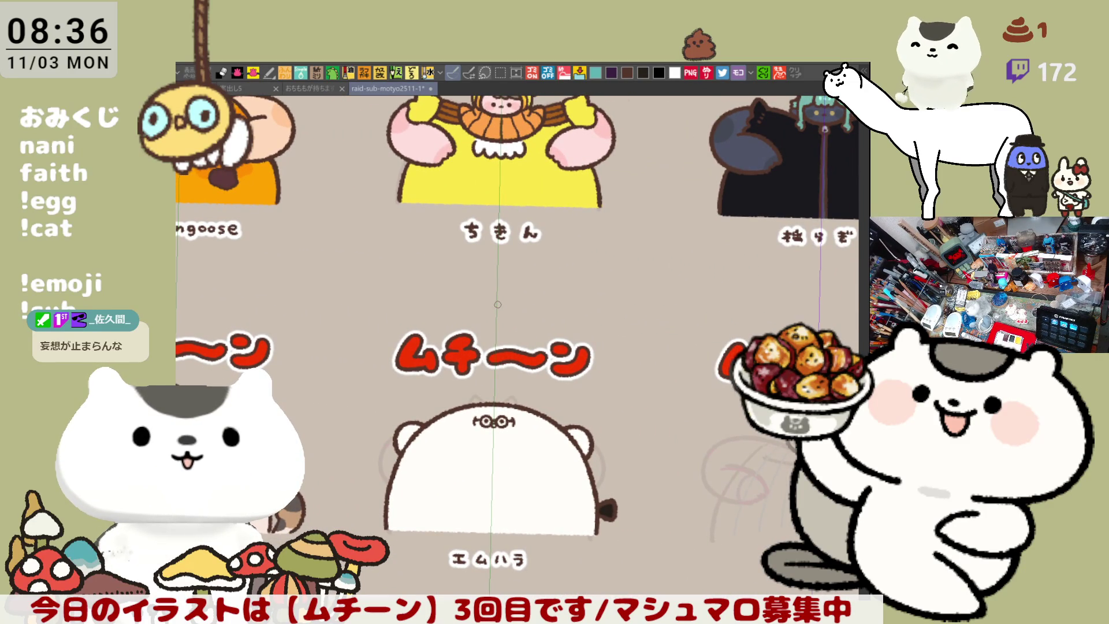
pyautogui.moveTo(711, 393)
pyautogui.mouseDown()
pyautogui.moveTo(696, 377)
pyautogui.moveTo(464, 369)
pyautogui.mouseUp()
pyautogui.scroll(1, 467, 369)
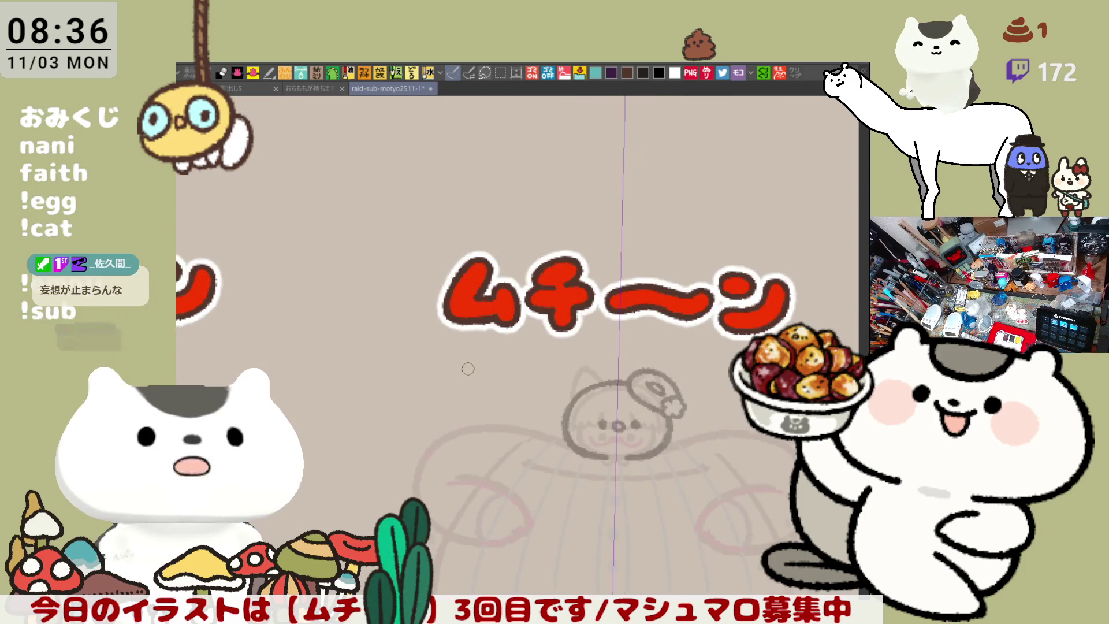
pyautogui.scroll(2, 468, 368)
pyautogui.moveTo(468, 369); pyautogui.dragTo(450, 364)
# Step: Ink the mirrored arms arching above the head after several undone attempts
pyautogui.moveTo(388, 382)
pyautogui.mouseDown()
pyautogui.moveTo(465, 430)
pyautogui.moveTo(417, 385)
pyautogui.moveTo(476, 450)
pyautogui.moveTo(453, 394)
pyautogui.moveTo(470, 456)
pyautogui.moveTo(457, 407)
pyautogui.moveTo(479, 445)
pyautogui.moveTo(442, 468)
pyautogui.moveTo(419, 452)
pyautogui.mouseUp()
pyautogui.hotkey('ctrl', 'z')
pyautogui.hotkey('ctrl', 'z')
pyautogui.hotkey('ctrl', 'z')
pyautogui.hotkey('ctrl', 'z')
pyautogui.moveTo(400, 331); pyautogui.dragTo(491, 345)
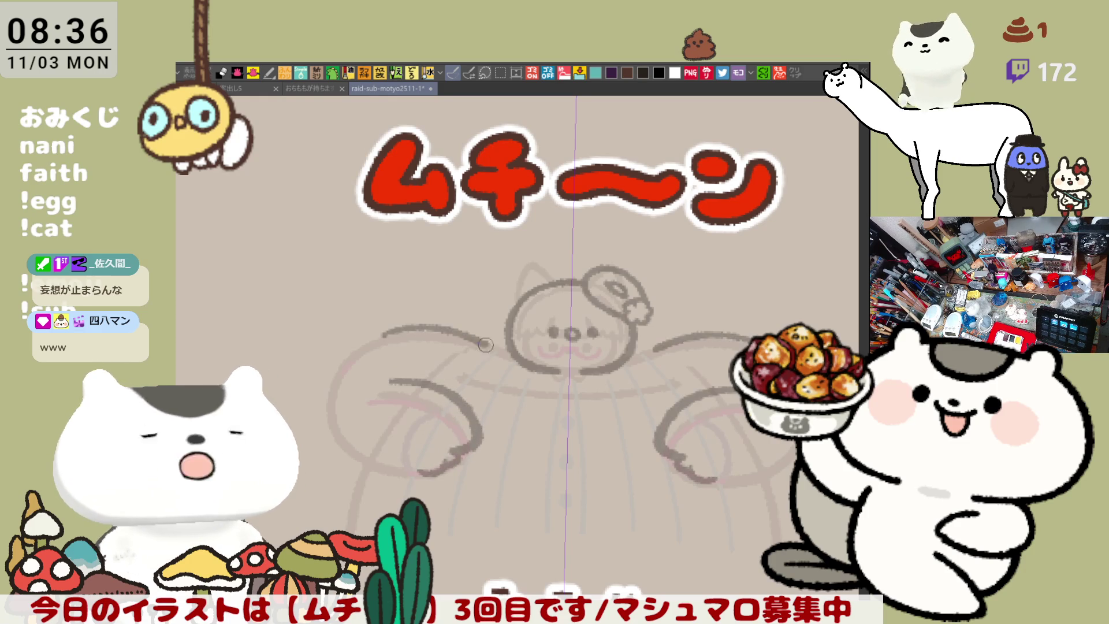
pyautogui.hotkey('ctrl', 'z')
pyautogui.moveTo(396, 333)
pyautogui.mouseDown()
pyautogui.moveTo(520, 364)
pyautogui.moveTo(407, 332)
pyautogui.moveTo(499, 357)
pyautogui.mouseUp()
pyautogui.hotkey('ctrl', 'z')
pyautogui.hotkey('ctrl', 'z')
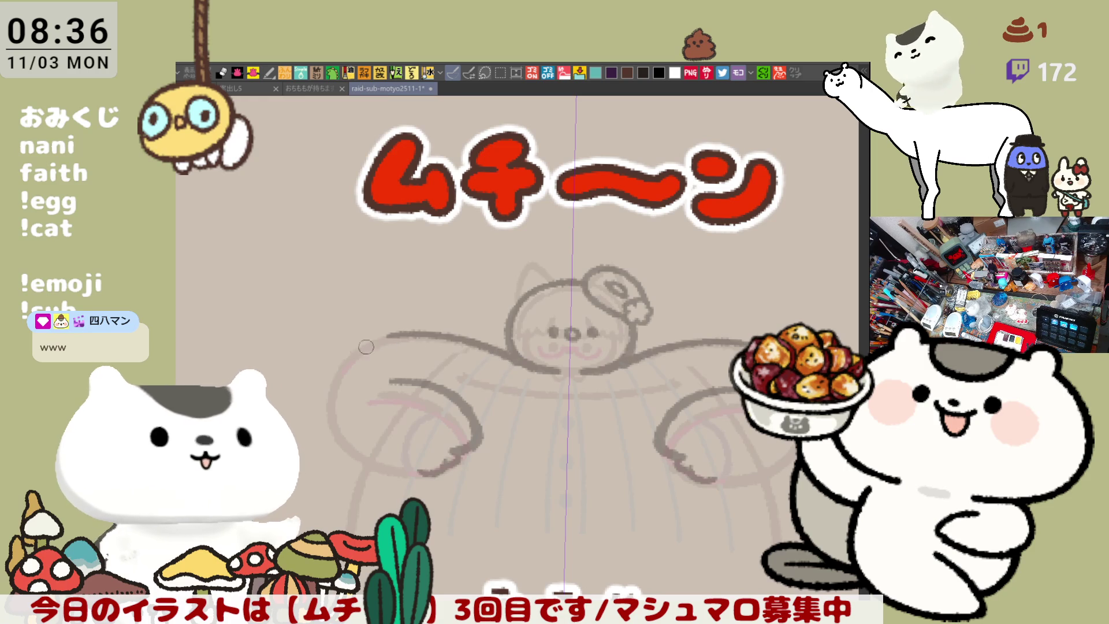
pyautogui.moveTo(340, 375); pyautogui.dragTo(388, 446)
pyautogui.hotkey('ctrl', 'z')
pyautogui.moveTo(338, 368); pyautogui.dragTo(404, 473)
pyautogui.hotkey('ctrl', 'z')
pyautogui.moveTo(352, 361)
pyautogui.mouseDown()
pyautogui.moveTo(340, 428)
pyautogui.moveTo(402, 476)
pyautogui.moveTo(348, 364)
pyautogui.moveTo(372, 465)
pyautogui.moveTo(398, 474)
pyautogui.mouseUp()
pyautogui.hotkey('ctrl', 'z')
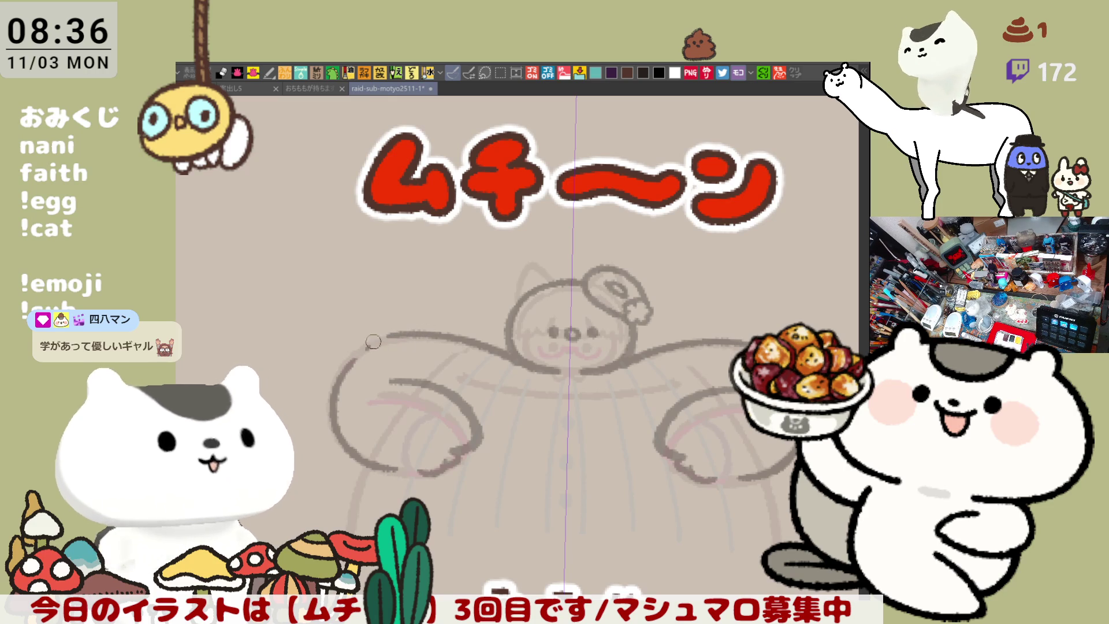
pyautogui.moveTo(427, 331)
pyautogui.mouseDown()
pyautogui.moveTo(438, 305)
pyautogui.moveTo(509, 315)
pyautogui.mouseUp()
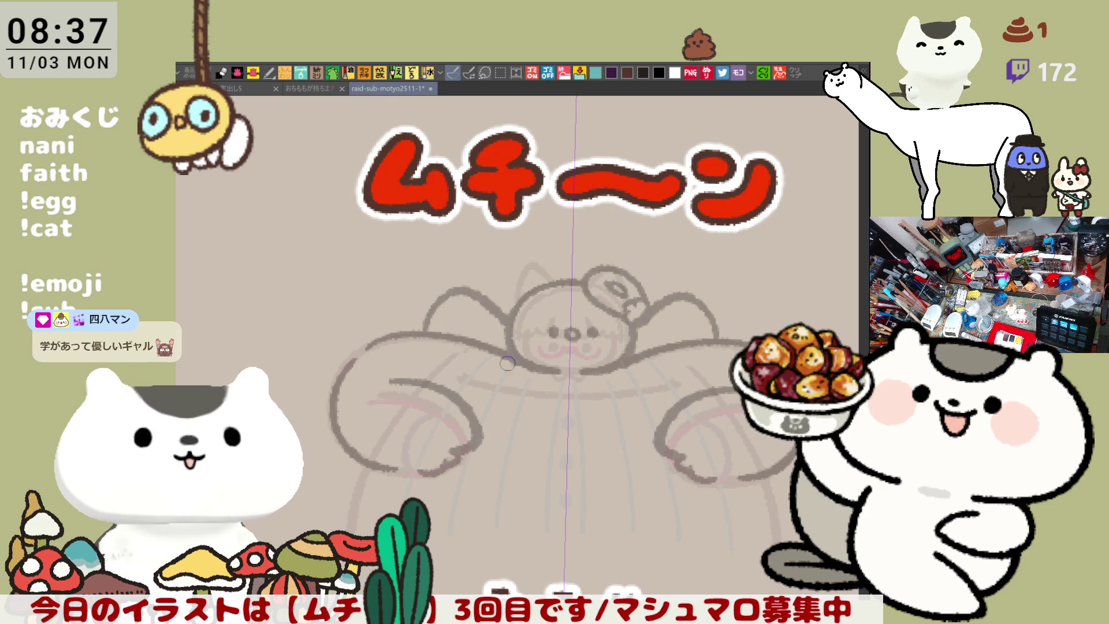
# Step: Ink the inner contours of both hands and fill their inner sections dark
pyautogui.scroll(-3, 495, 331)
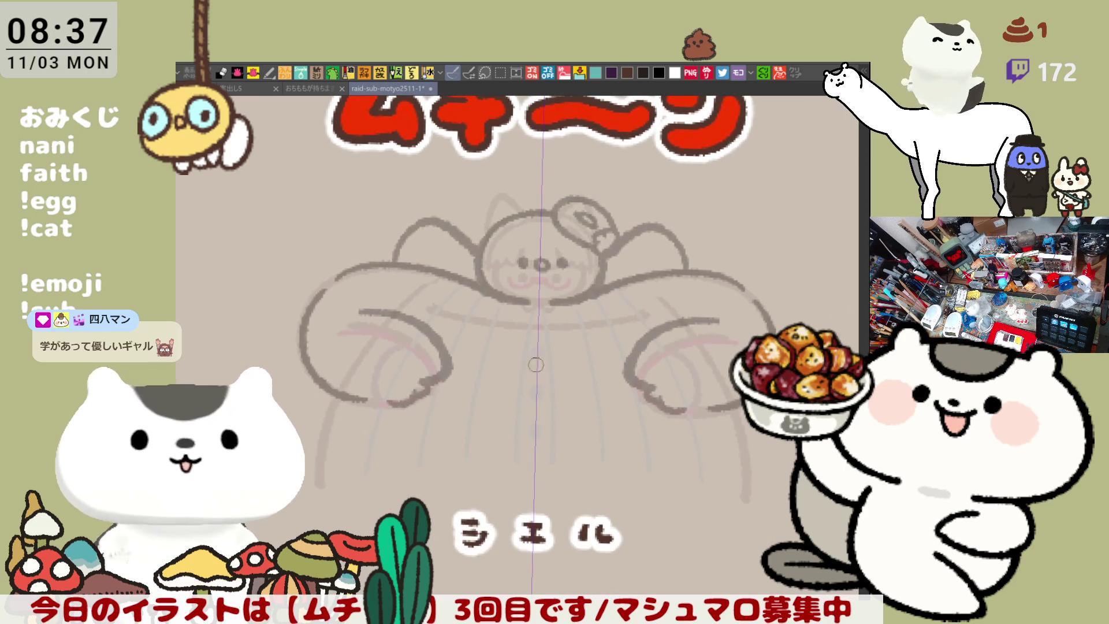
pyautogui.moveTo(405, 324)
pyautogui.mouseDown()
pyautogui.moveTo(384, 372)
pyautogui.moveTo(356, 396)
pyautogui.moveTo(398, 405)
pyautogui.mouseUp()
pyautogui.moveTo(704, 317)
pyautogui.mouseDown()
pyautogui.moveTo(702, 346)
pyautogui.moveTo(729, 400)
pyautogui.mouseUp()
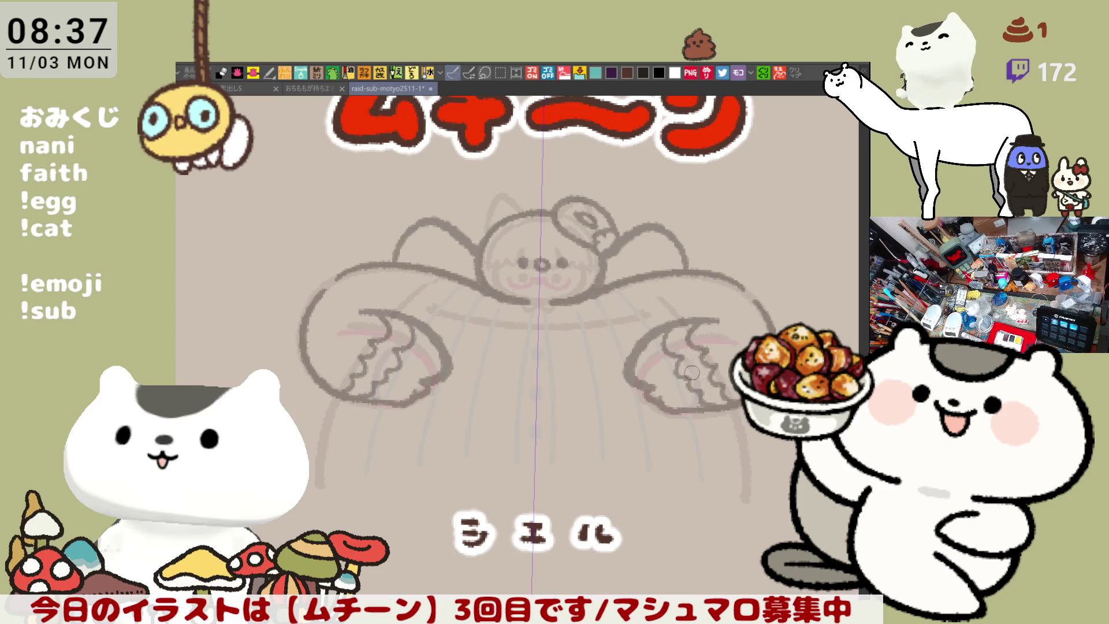
pyautogui.click(414, 362)
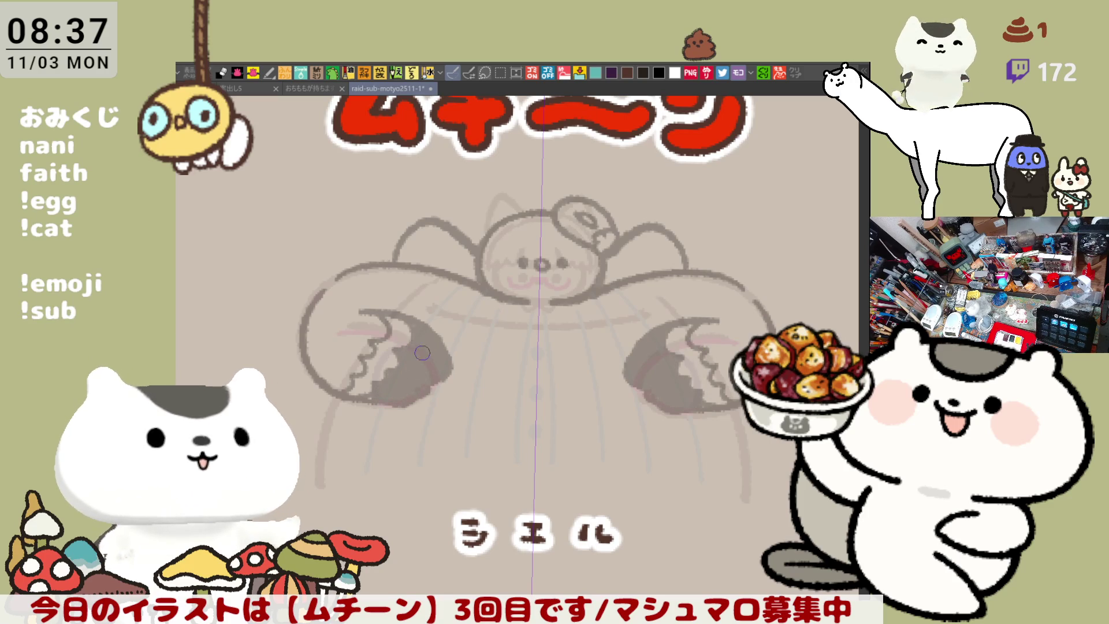
# Step: Shade along the lower edges of both hands with dark and lighter strokes
pyautogui.moveTo(365, 397); pyautogui.dragTo(412, 399)
pyautogui.click(643, 390)
pyautogui.moveTo(652, 398); pyautogui.dragTo(705, 406)
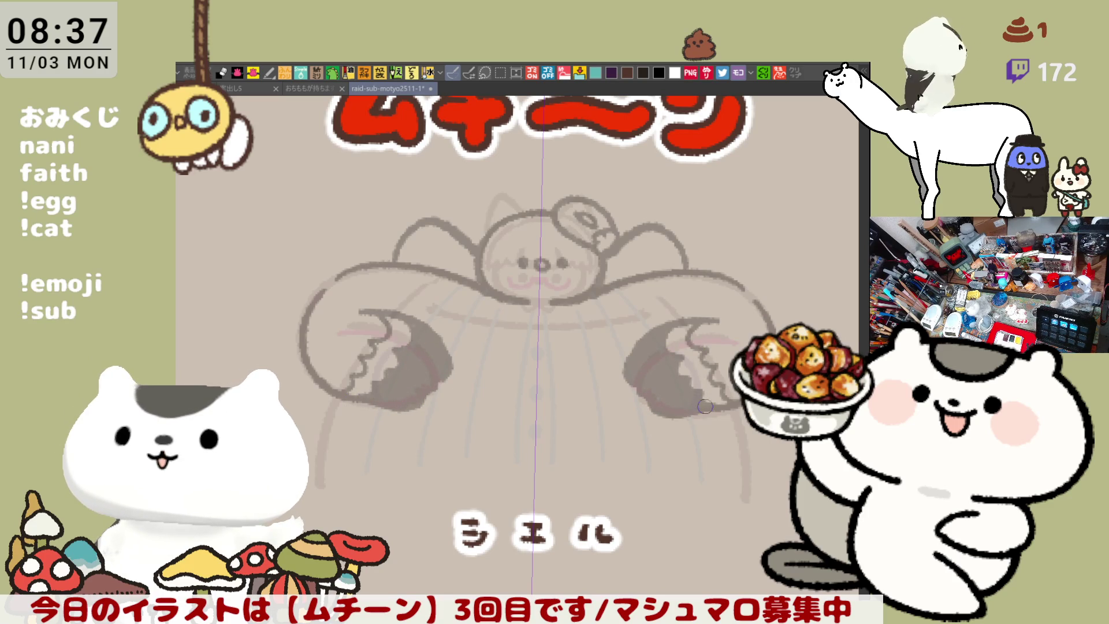
pyautogui.moveTo(605, 345); pyautogui.dragTo(564, 336)
pyautogui.moveTo(603, 404)
pyautogui.mouseDown()
pyautogui.moveTo(671, 407)
pyautogui.moveTo(617, 403)
pyautogui.mouseUp()
pyautogui.moveTo(328, 401); pyautogui.dragTo(386, 379)
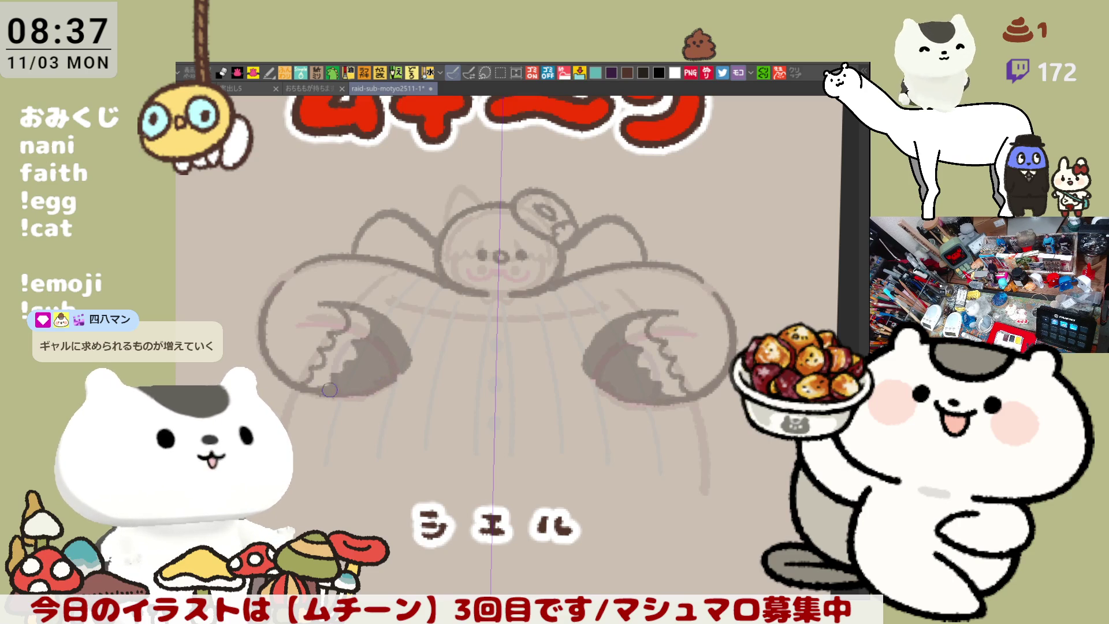
# Step: Trace dark detail strokes along both claw outlines, retrying with undo
pyautogui.moveTo(395, 327); pyautogui.dragTo(408, 345)
pyautogui.hotkey('ctrl', 'z')
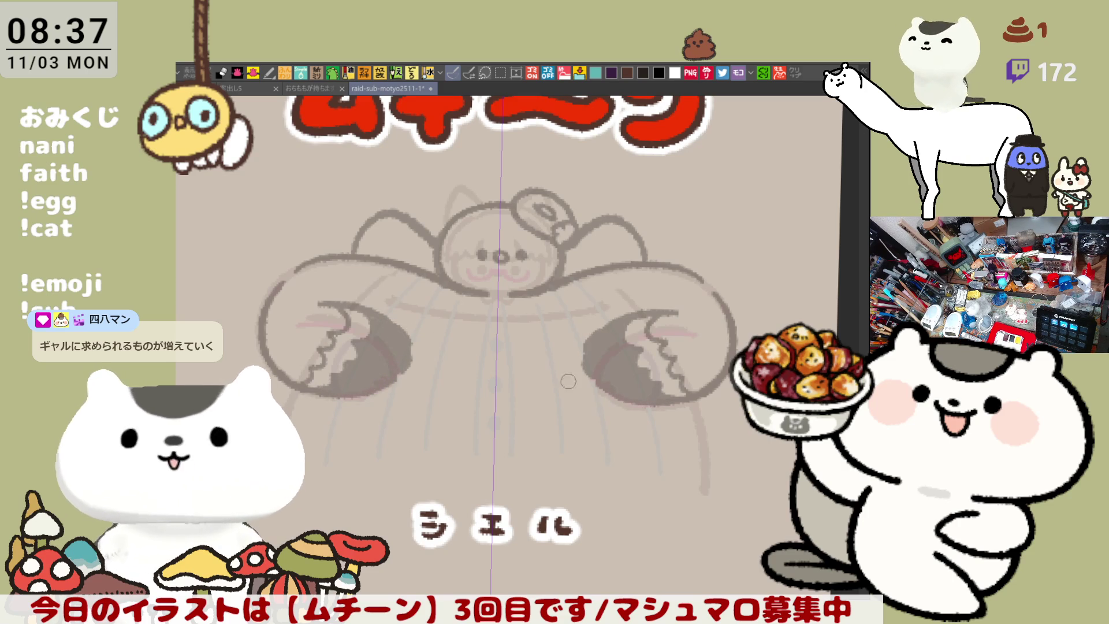
pyautogui.moveTo(560, 359); pyautogui.dragTo(595, 363)
pyautogui.moveTo(710, 272); pyautogui.dragTo(759, 323)
pyautogui.hotkey('ctrl', 'z')
pyautogui.moveTo(739, 284); pyautogui.dragTo(768, 329)
pyautogui.hotkey('ctrl', 'z')
pyautogui.hotkey('ctrl', 'z')
pyautogui.moveTo(725, 282); pyautogui.dragTo(760, 329)
pyautogui.hotkey('ctrl', 'z')
pyautogui.moveTo(716, 274)
pyautogui.mouseDown()
pyautogui.moveTo(767, 324)
pyautogui.moveTo(762, 315)
pyautogui.mouseUp()
pyautogui.hotkey('ctrl', 'z')
pyautogui.moveTo(762, 371); pyautogui.dragTo(681, 293)
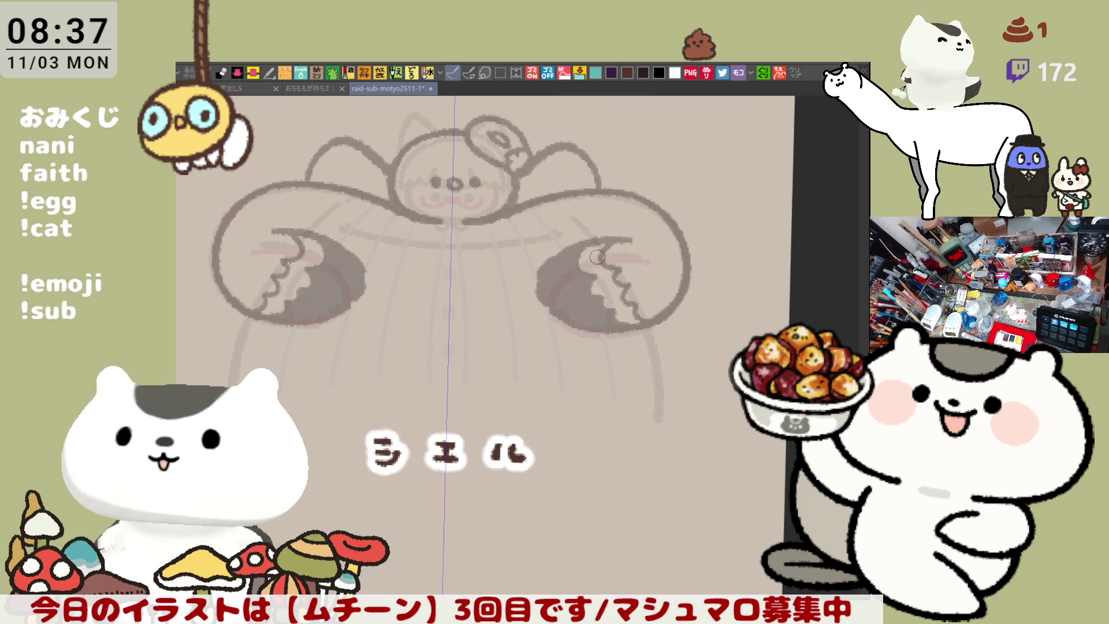
# Step: Add short strokes above the claws, darken both legs and draw a small loop below the face
pyautogui.moveTo(581, 221); pyautogui.dragTo(596, 238)
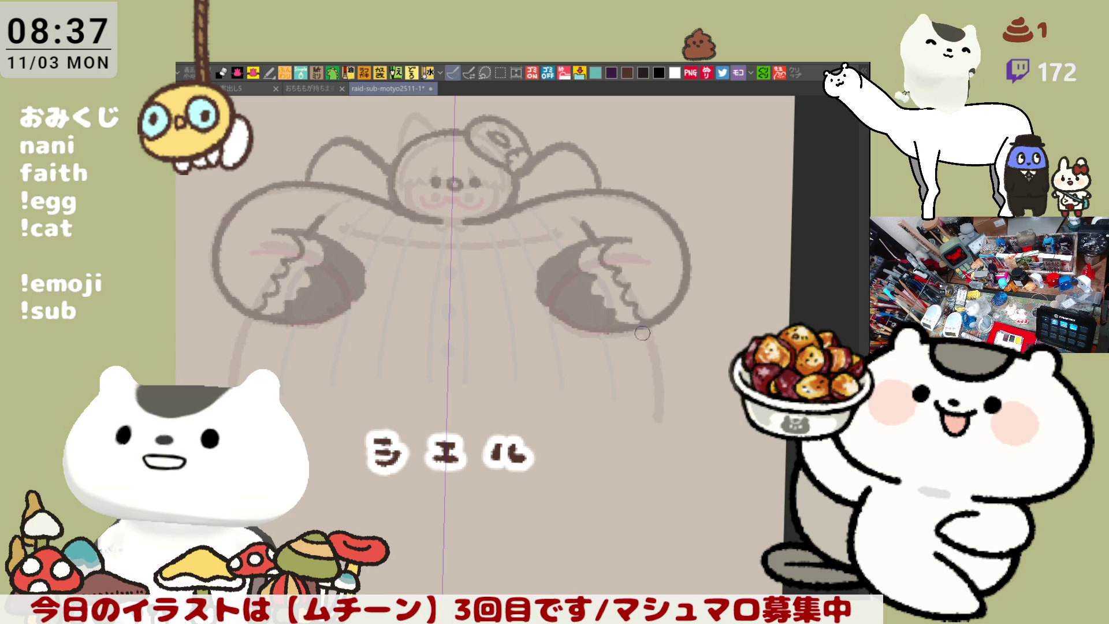
pyautogui.moveTo(643, 336); pyautogui.dragTo(657, 417)
pyautogui.moveTo(570, 336); pyautogui.dragTo(624, 373)
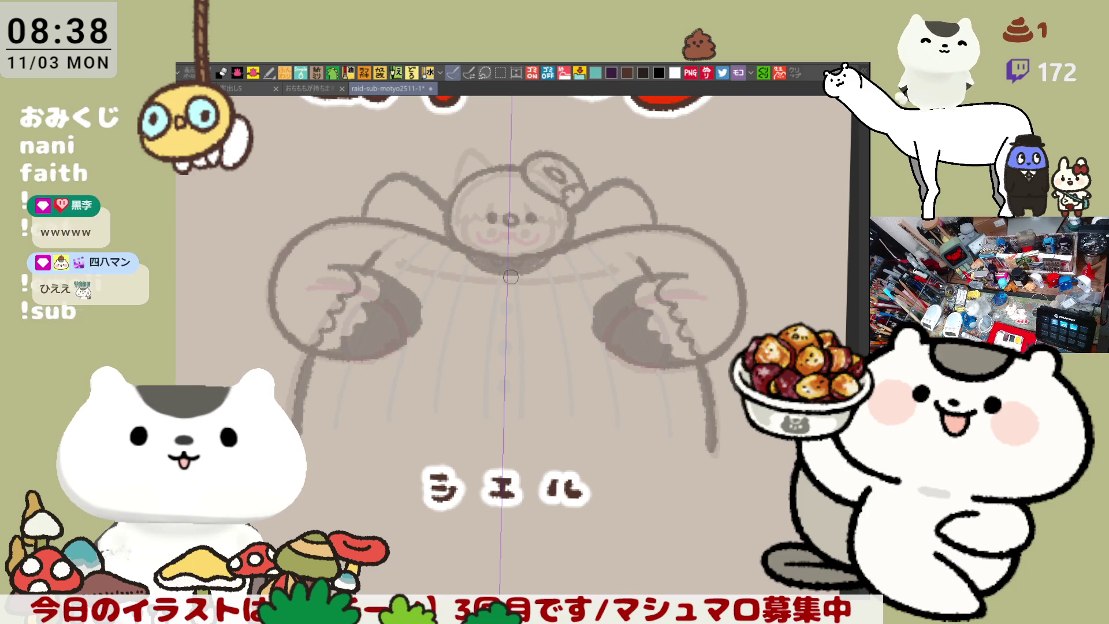
pyautogui.moveTo(508, 280); pyautogui.dragTo(513, 283)
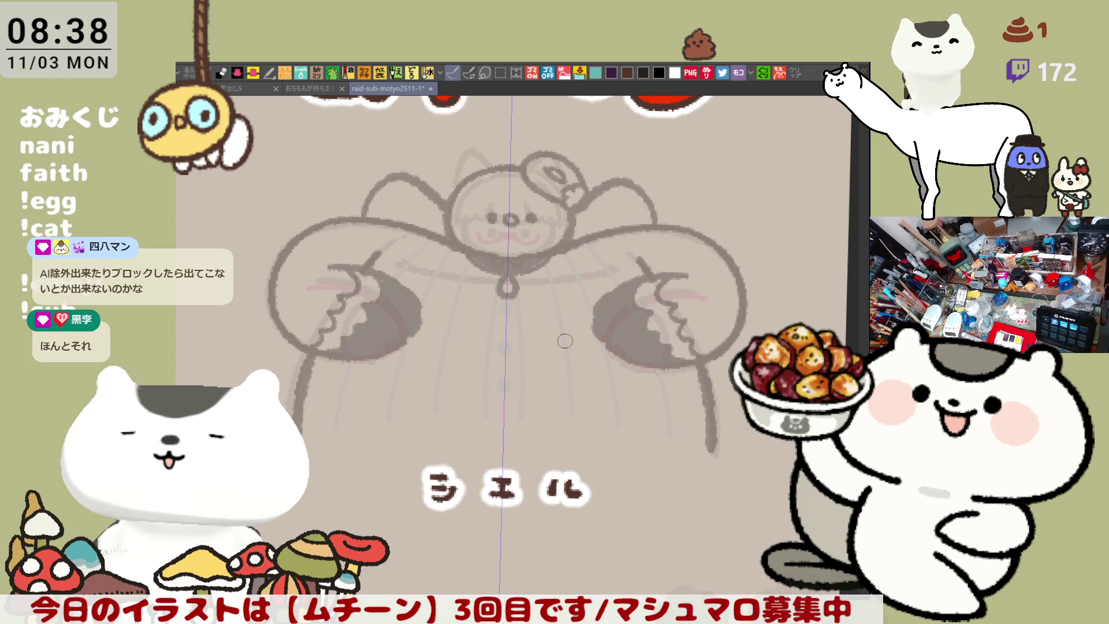
# Step: Replace the old leg strokes with mirrored diagonal legs splaying out beneath both paws
pyautogui.moveTo(529, 326)
pyautogui.mouseDown()
pyautogui.moveTo(519, 283)
pyautogui.moveTo(571, 317)
pyautogui.mouseUp()
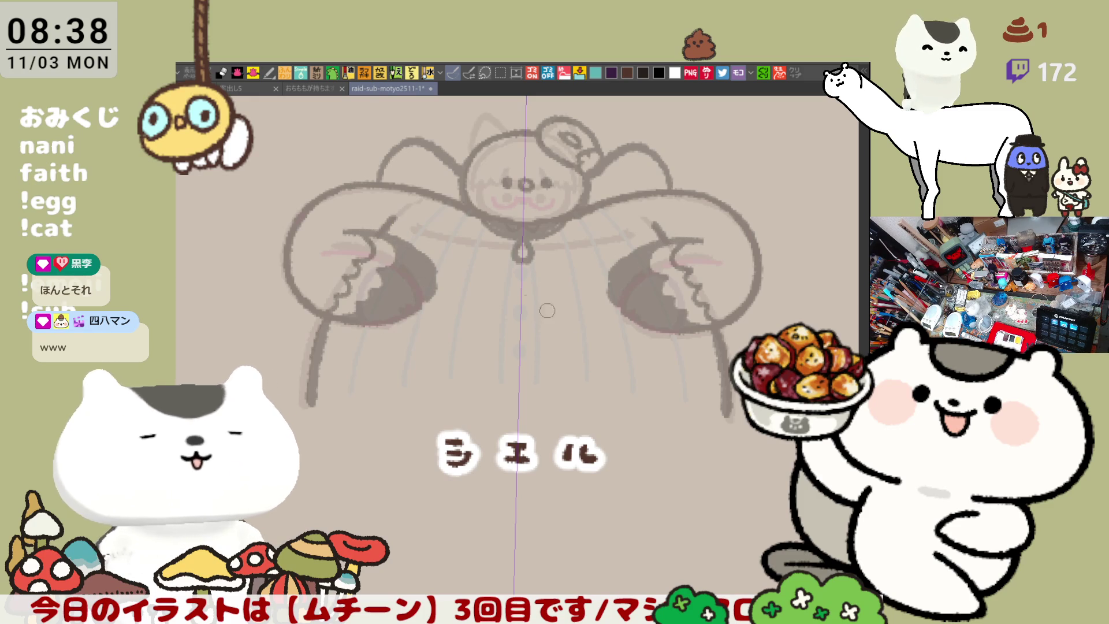
pyautogui.hscroll(3, 529, 301)
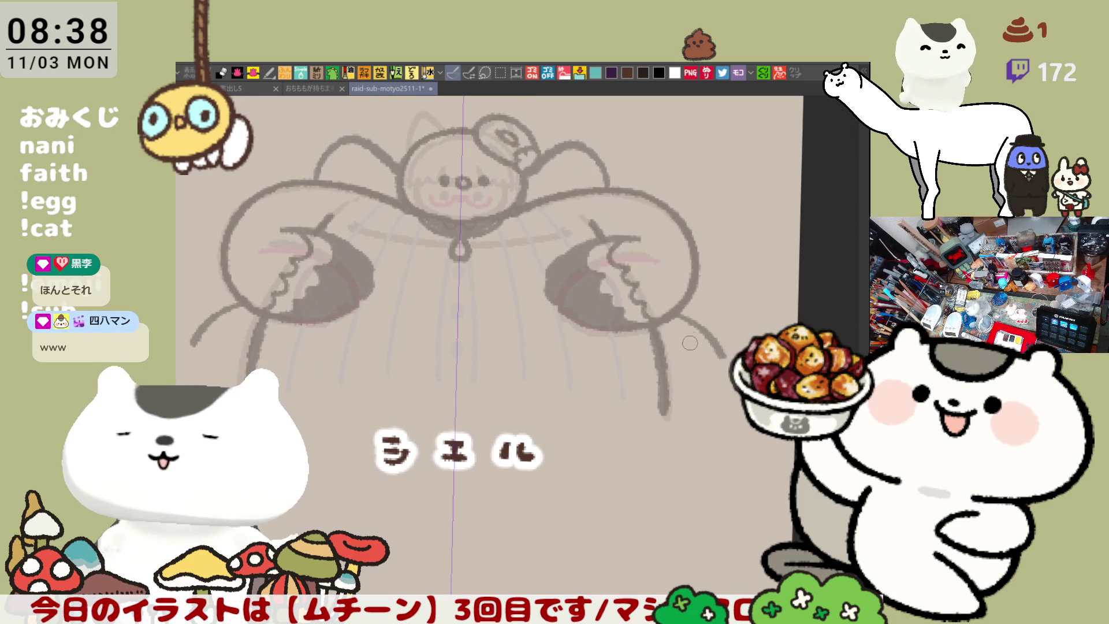
pyautogui.hotkey('ctrl', 'z')
pyautogui.moveTo(672, 318); pyautogui.dragTo(719, 383)
pyautogui.hotkey('ctrl', 'z')
pyautogui.moveTo(658, 337); pyautogui.dragTo(722, 391)
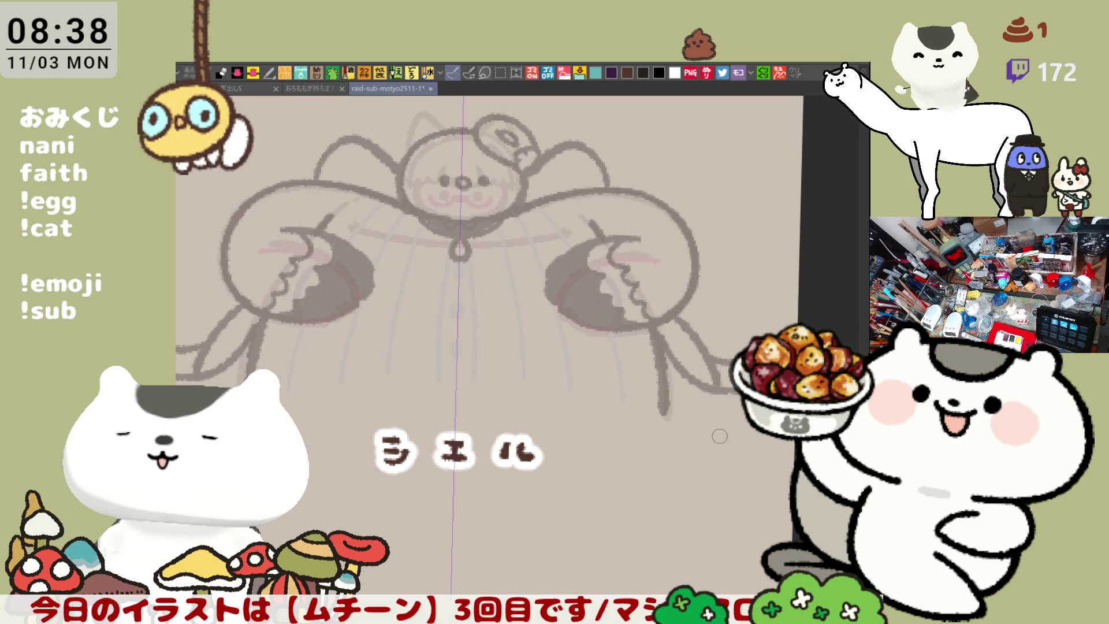
pyautogui.hscroll(-2, 693, 434)
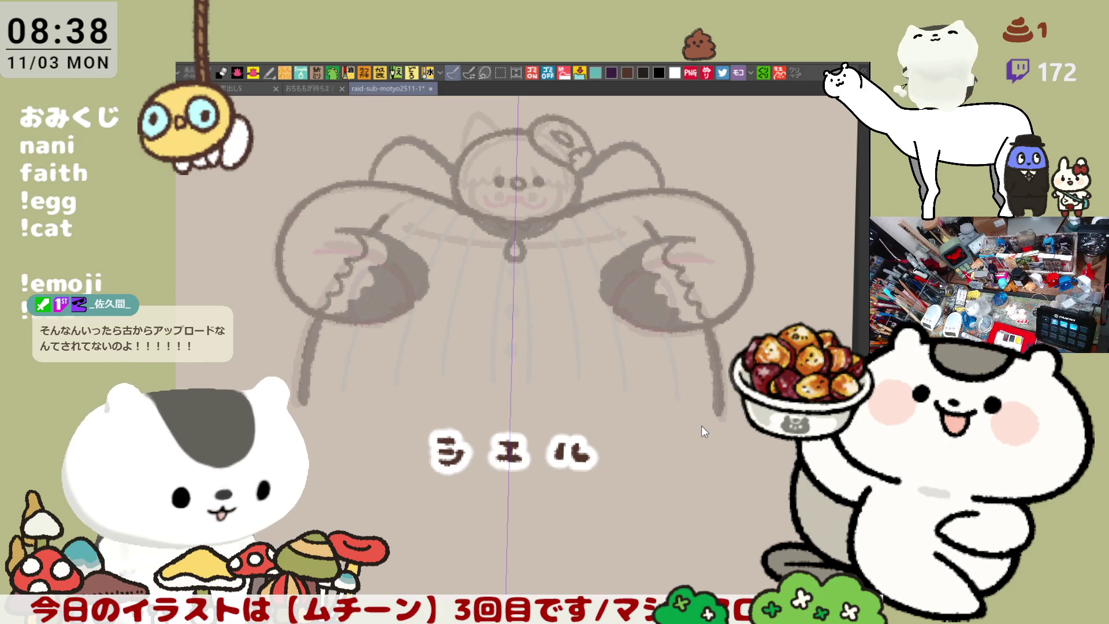
pyautogui.hscroll(2, 654, 411)
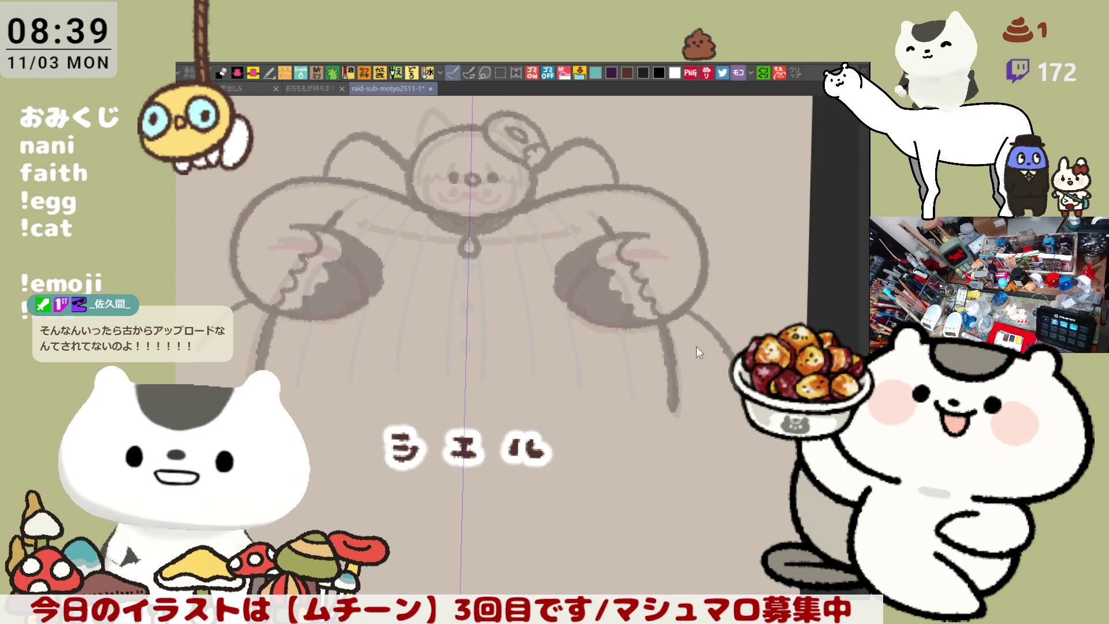
pyautogui.moveTo(665, 321); pyautogui.dragTo(708, 386)
# Step: Clear the first leg attempt and trial several mirrored outer leg curves of varying length
pyautogui.hotkey('ctrl', 'z')
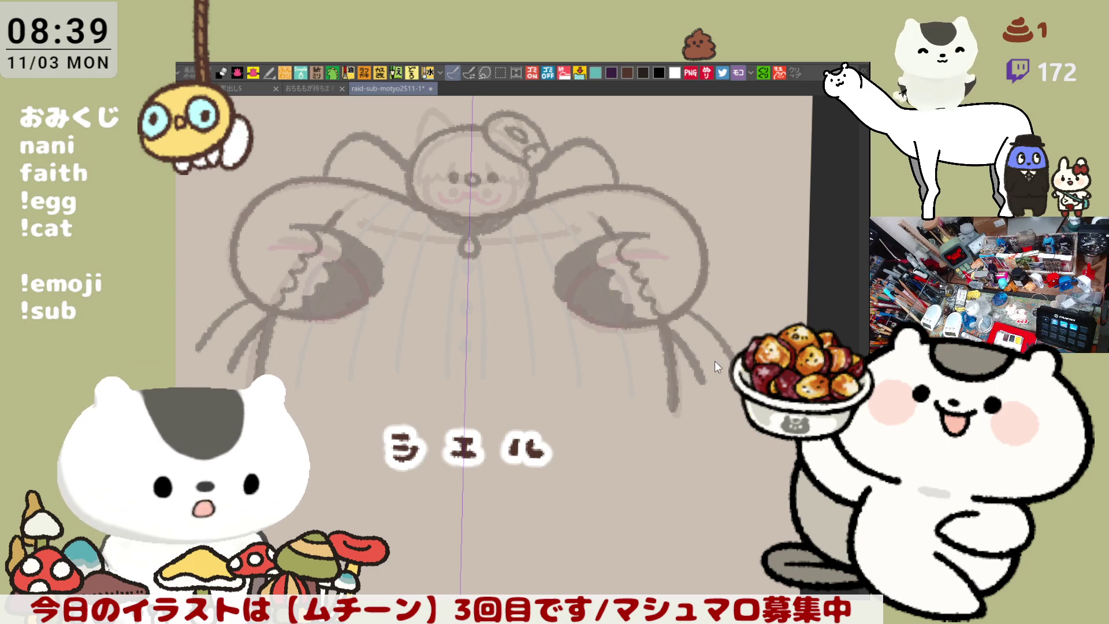
pyautogui.hotkey('ctrl', 'z')
pyautogui.hotkey('ctrl', 'z')
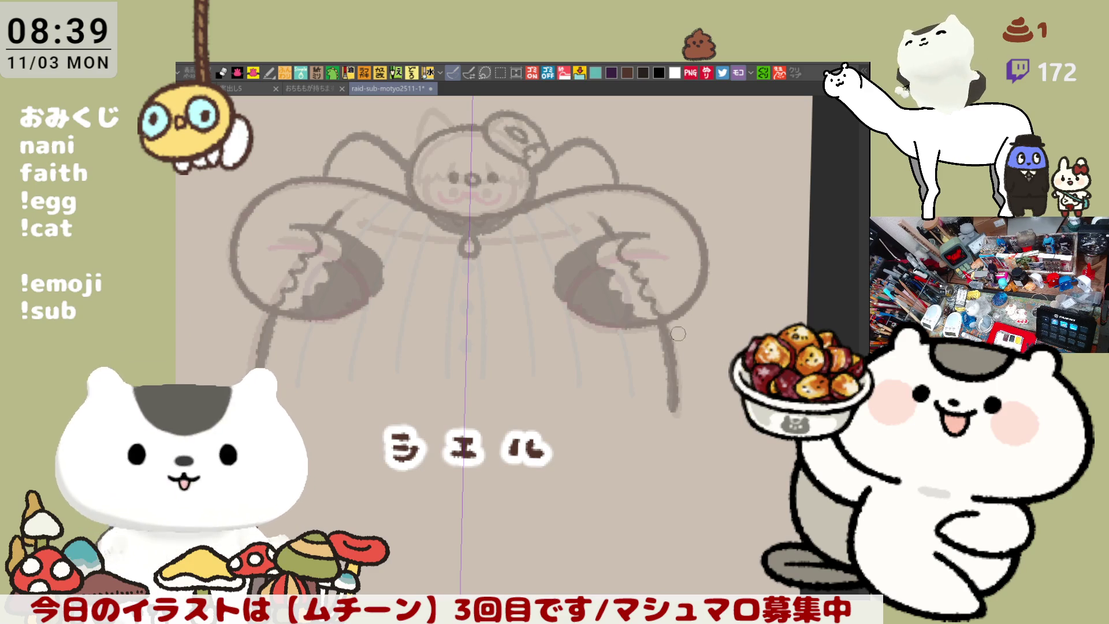
pyautogui.moveTo(686, 312); pyautogui.dragTo(715, 380)
pyautogui.hotkey('ctrl', 'z')
pyautogui.moveTo(684, 309); pyautogui.dragTo(711, 400)
pyautogui.hotkey('ctrl', 'z')
pyautogui.moveTo(683, 312); pyautogui.dragTo(721, 381)
pyautogui.hotkey('ctrl', 'z')
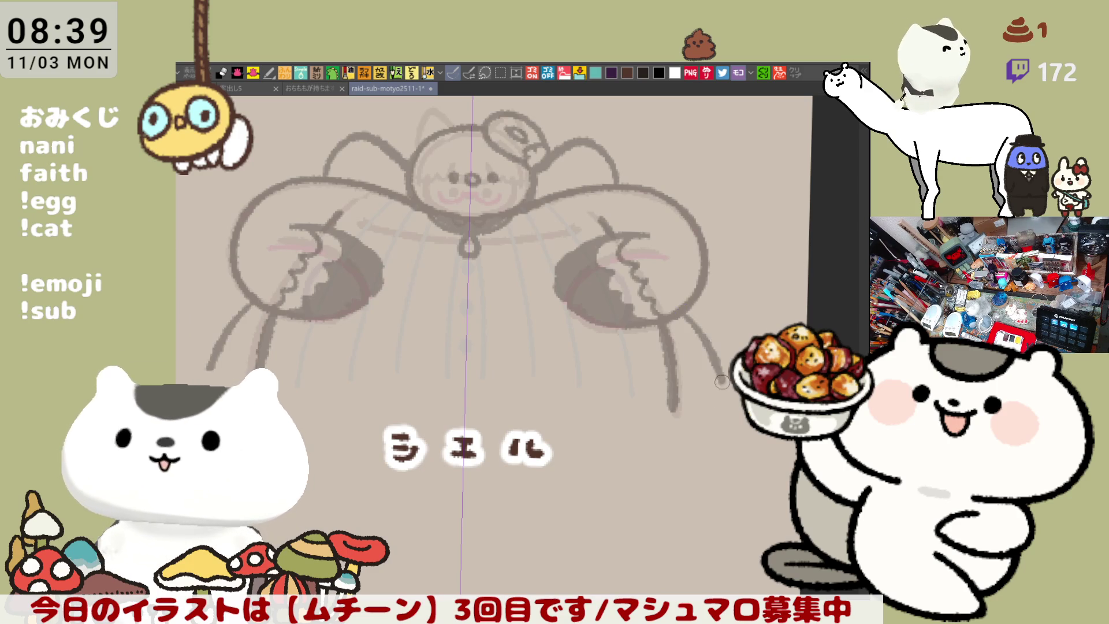
pyautogui.moveTo(684, 315); pyautogui.dragTo(725, 384)
pyautogui.hotkey('ctrl', 'z')
pyautogui.moveTo(685, 312); pyautogui.dragTo(722, 378)
pyautogui.hotkey('ctrl', 'z')
pyautogui.moveTo(690, 306); pyautogui.dragTo(710, 382)
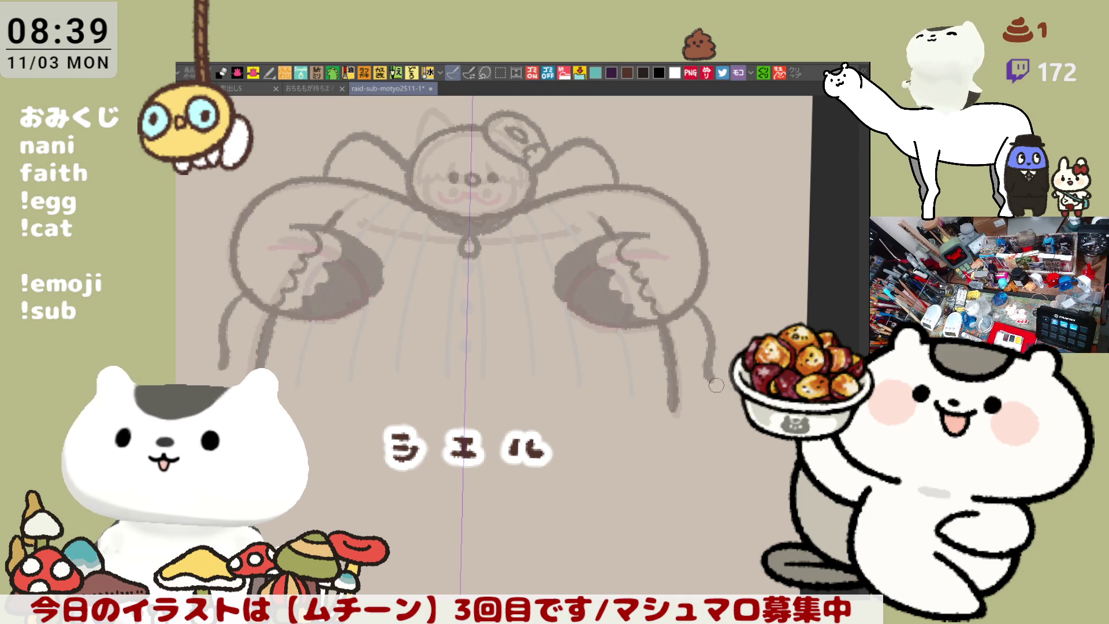
pyautogui.hotkey('ctrl', 'z')
# Step: Settle on mirrored dark brown outer leg curves that hook outward at the bottom
pyautogui.moveTo(689, 306); pyautogui.dragTo(727, 390)
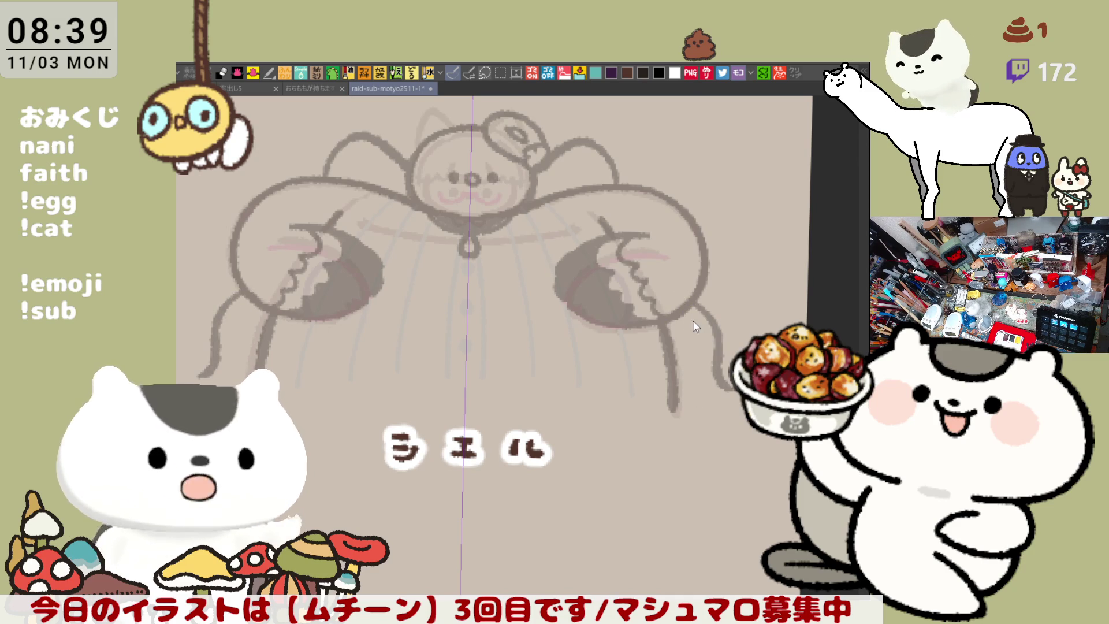
pyautogui.hotkey('ctrl', 'z')
pyautogui.moveTo(687, 306); pyautogui.dragTo(719, 389)
pyautogui.hotkey('ctrl', 'z')
pyautogui.moveTo(658, 330)
pyautogui.mouseDown()
pyautogui.moveTo(716, 401)
pyautogui.moveTo(733, 399)
pyautogui.mouseUp()
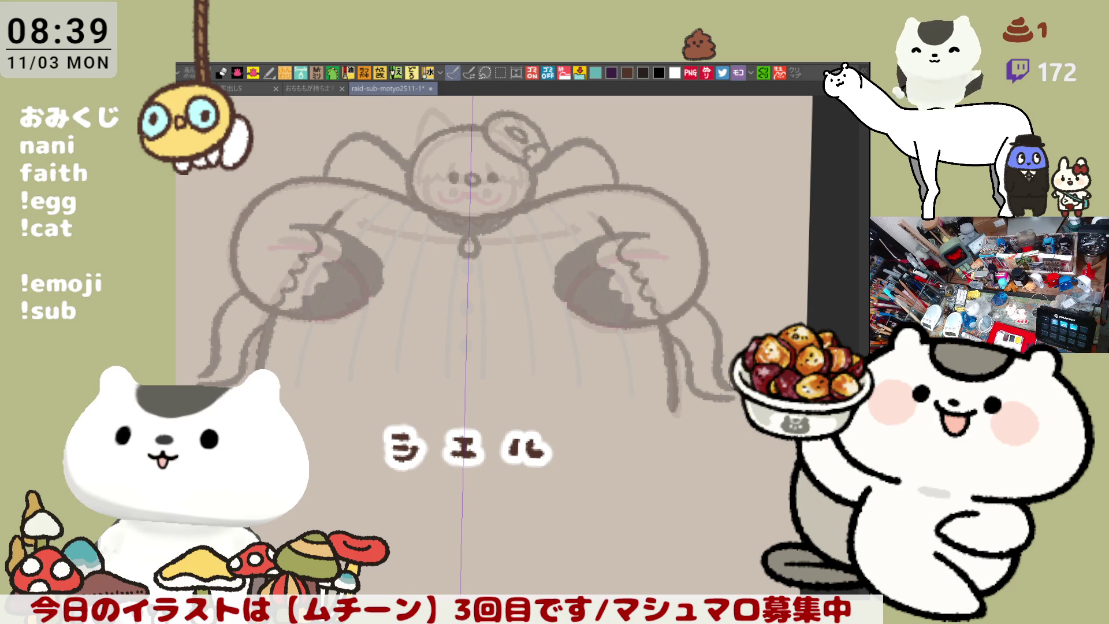
pyautogui.hotkey('ctrl', 'z')
pyautogui.moveTo(673, 315); pyautogui.dragTo(699, 388)
pyautogui.hotkey('ctrl', 'z')
pyautogui.moveTo(677, 326); pyautogui.dragTo(699, 382)
pyautogui.hotkey('ctrl', 'z')
pyautogui.moveTo(670, 323); pyautogui.dragTo(731, 401)
pyautogui.hotkey('ctrl', 'z')
pyautogui.moveTo(667, 331)
pyautogui.mouseDown()
pyautogui.moveTo(702, 403)
pyautogui.moveTo(732, 395)
pyautogui.mouseUp()
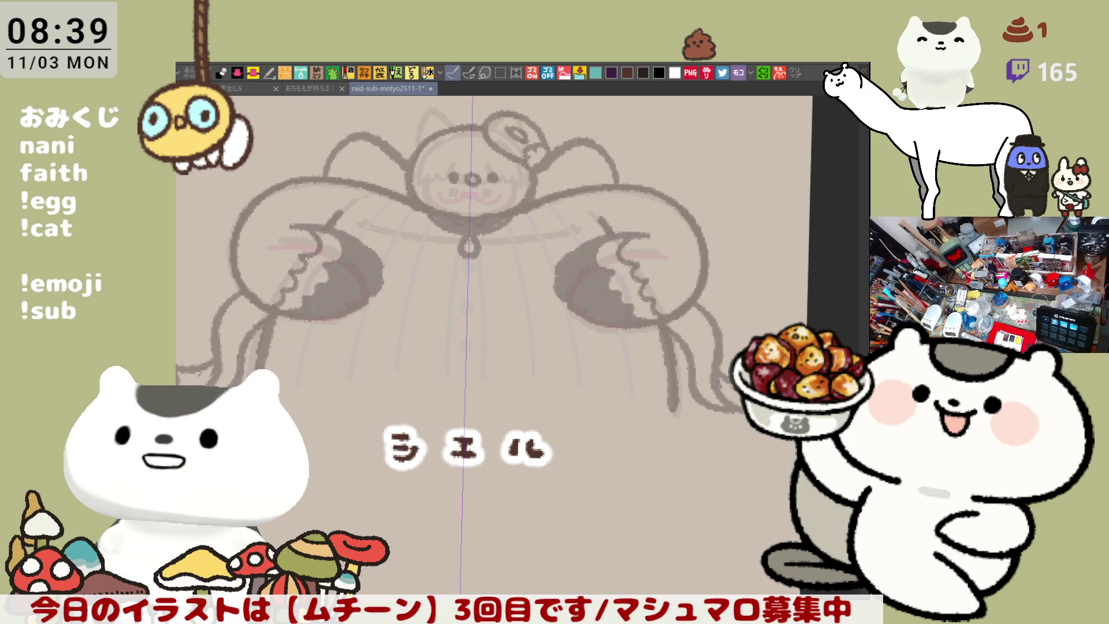
pyautogui.moveTo(653, 403)
pyautogui.mouseDown()
pyautogui.moveTo(694, 415)
pyautogui.moveTo(668, 410)
pyautogui.mouseUp()
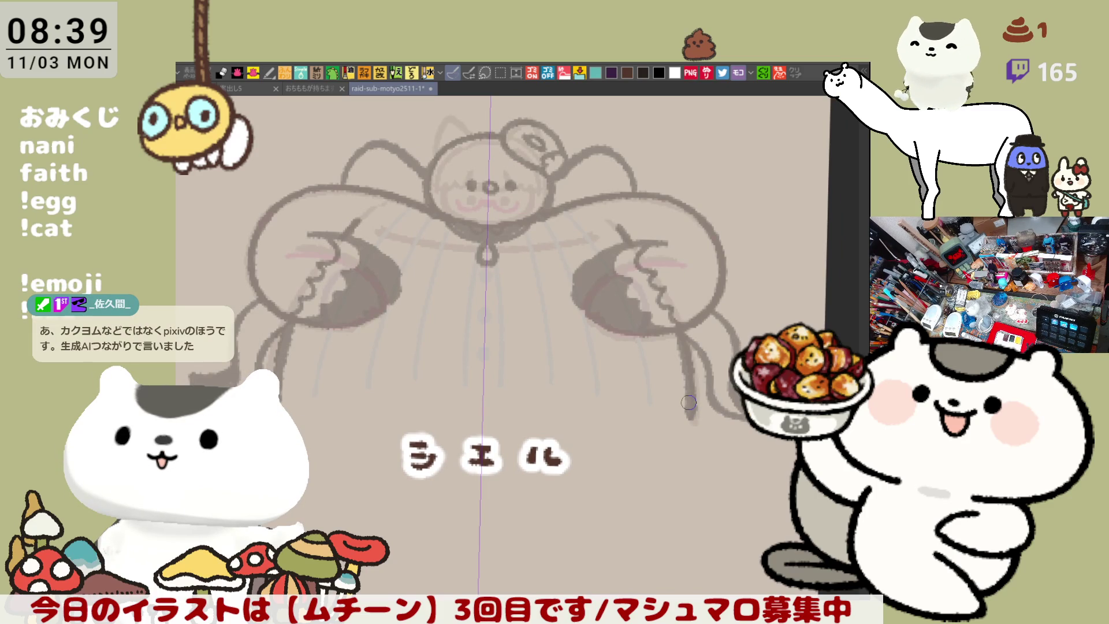
pyautogui.moveTo(688, 401)
pyautogui.mouseDown()
pyautogui.moveTo(686, 369)
pyautogui.moveTo(679, 417)
pyautogui.mouseUp()
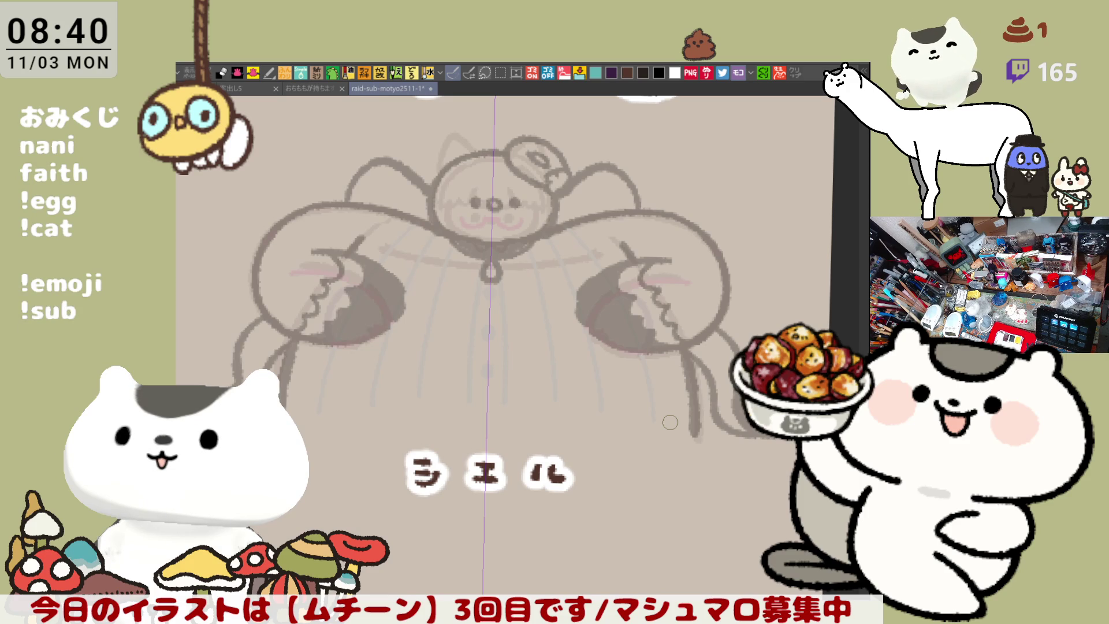
pyautogui.scroll(1, 635, 388)
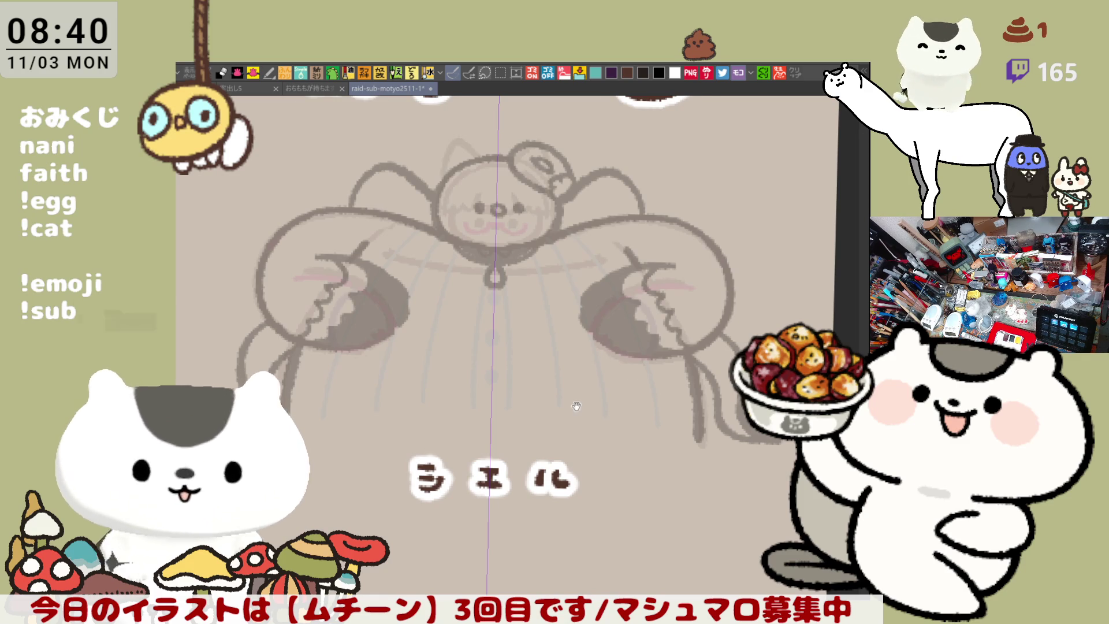
pyautogui.moveTo(587, 413); pyautogui.dragTo(613, 474)
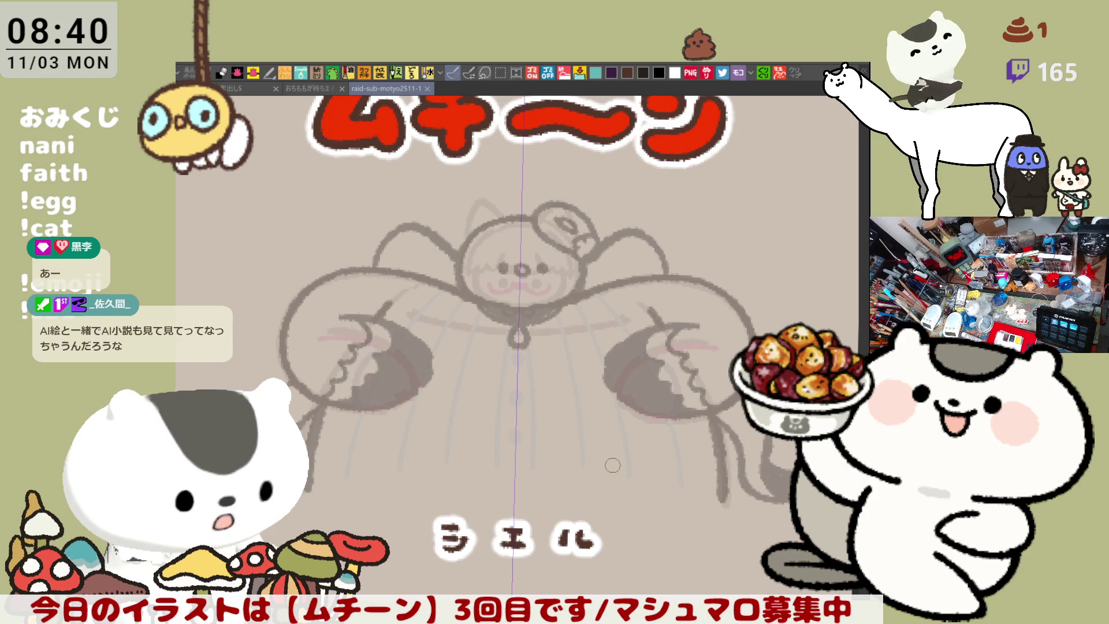
pyautogui.scroll(1, 612, 465)
pyautogui.scroll(-2, 612, 465)
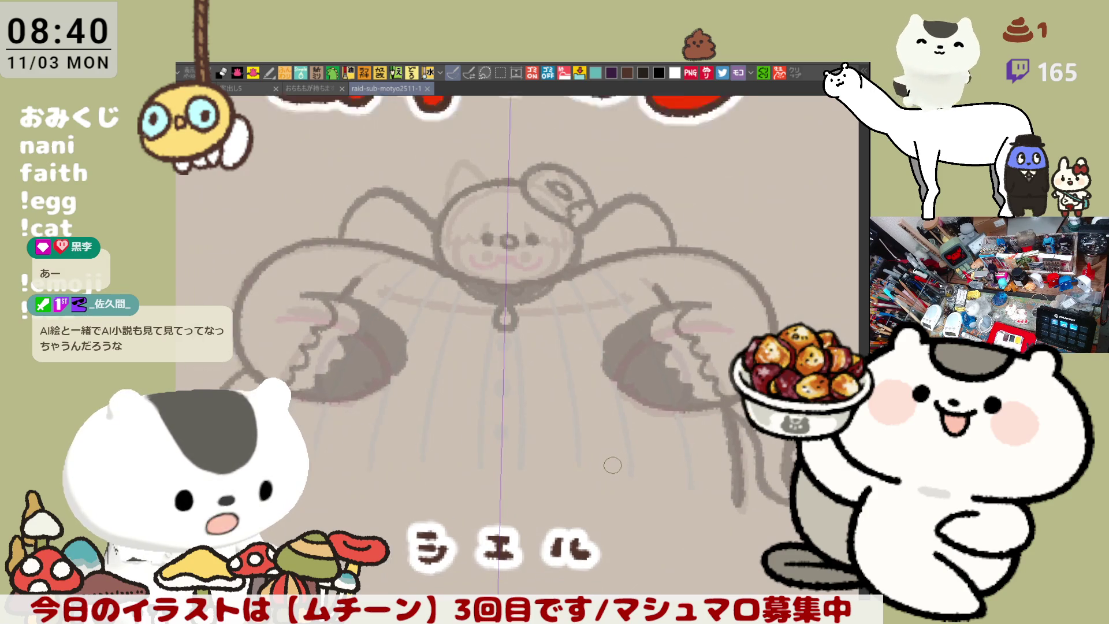
pyautogui.scroll(1, 612, 465)
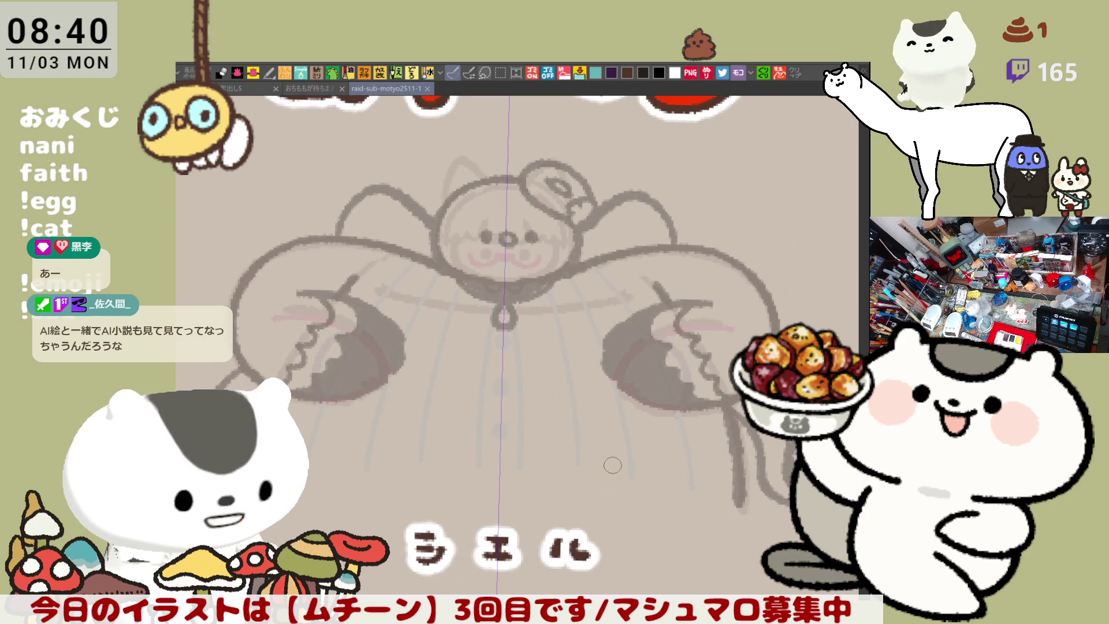
pyautogui.scroll(-1, 378, 326)
pyautogui.scroll(1, 378, 327)
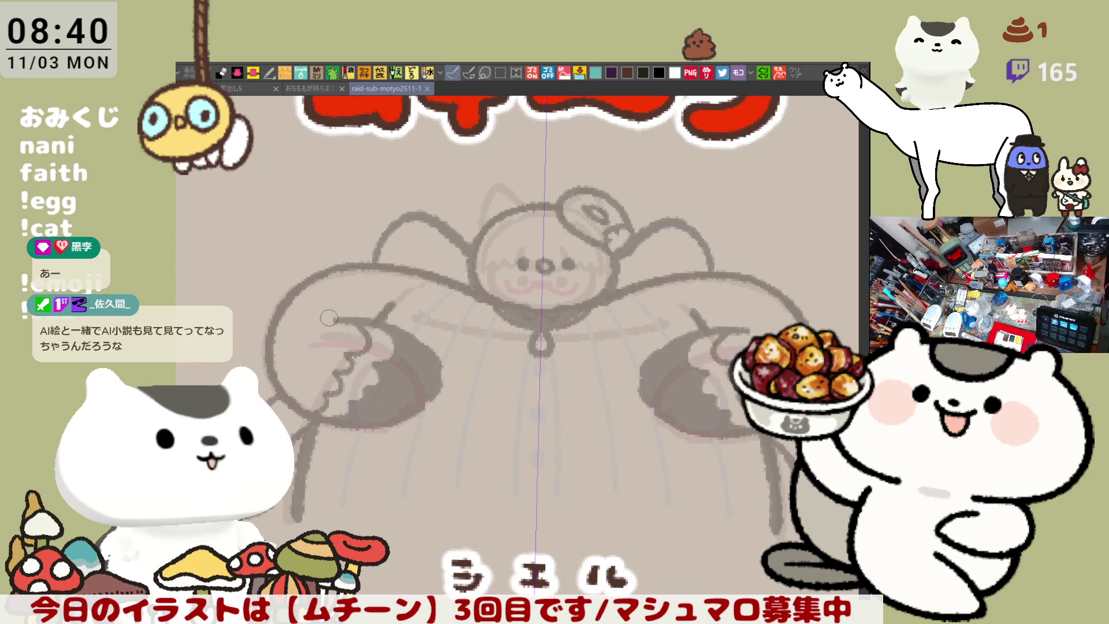
# Step: Ink a mirrored dark brown arc across the shoulders, redrawing until it fits
pyautogui.moveTo(330, 318); pyautogui.dragTo(405, 338)
pyautogui.hotkey('ctrl', 'z')
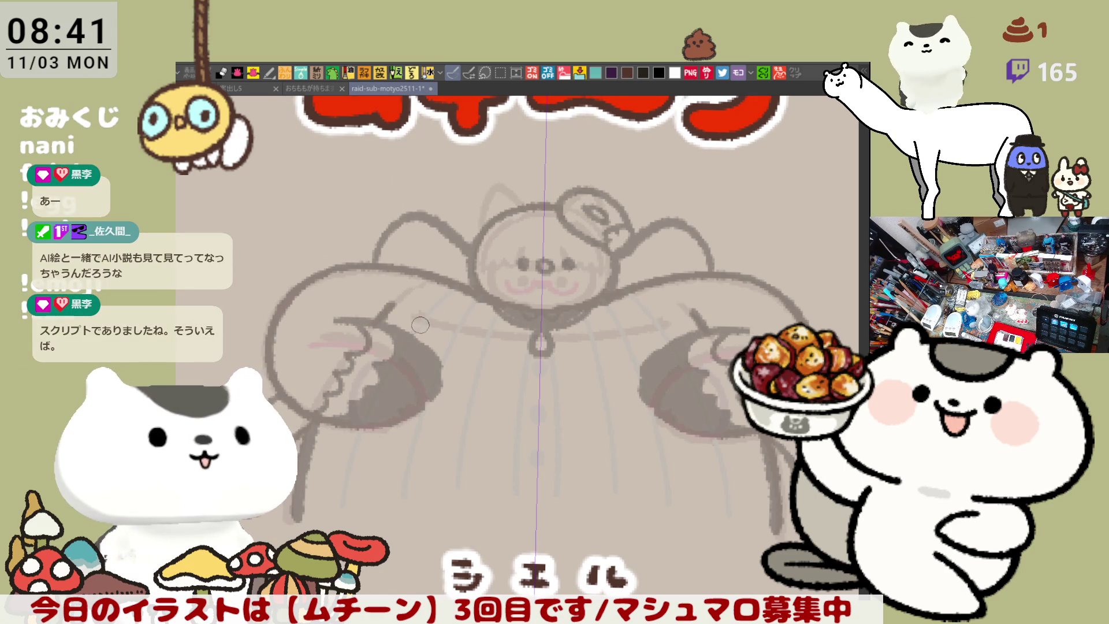
pyautogui.moveTo(335, 317); pyautogui.dragTo(442, 369)
pyautogui.hotkey('ctrl', 'z')
pyautogui.moveTo(334, 315)
pyautogui.mouseDown()
pyautogui.moveTo(381, 322)
pyautogui.moveTo(442, 370)
pyautogui.mouseUp()
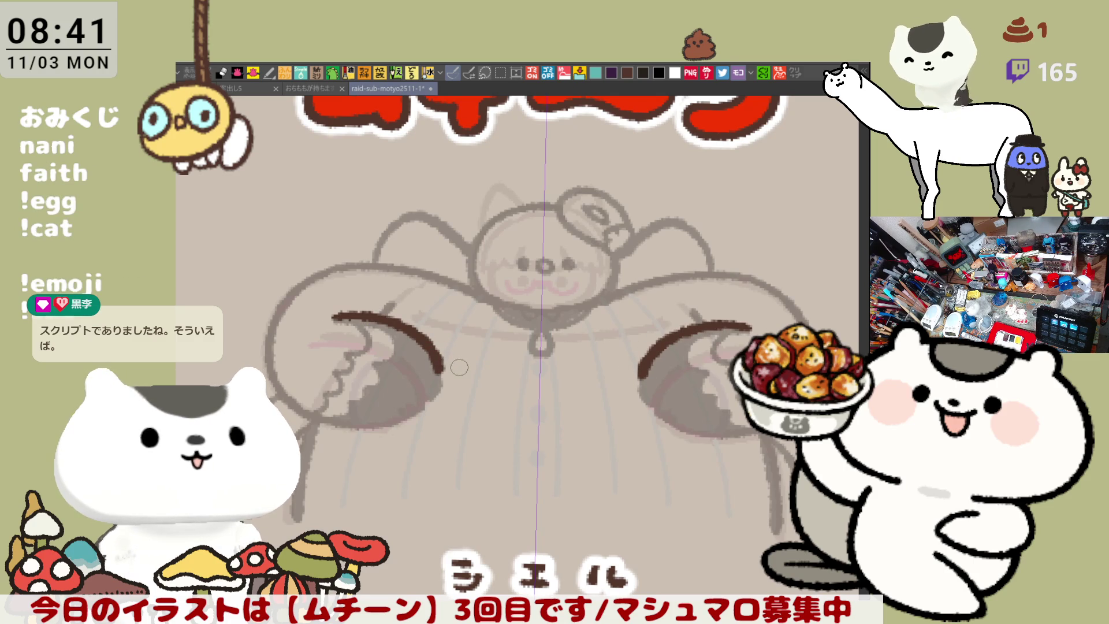
pyautogui.hotkey('ctrl', 'z')
pyautogui.moveTo(345, 316); pyautogui.dragTo(439, 358)
pyautogui.hotkey('ctrl', 'z')
pyautogui.moveTo(340, 317); pyautogui.dragTo(437, 365)
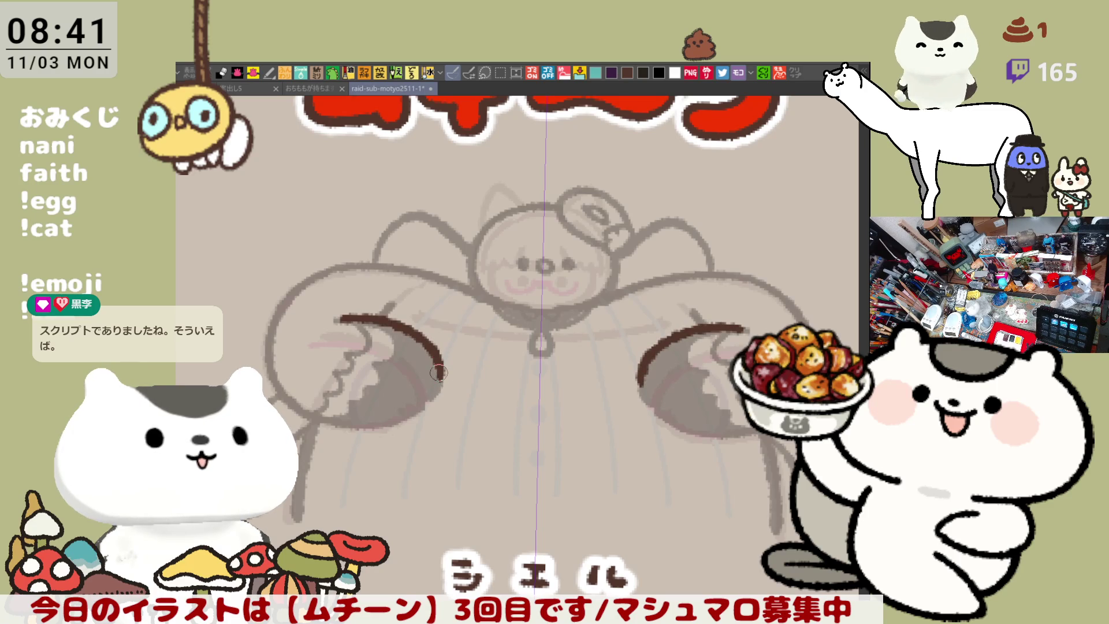
# Step: Extend the shoulder arcs down the arms, comparing versions with undo and redo
pyautogui.moveTo(437, 367); pyautogui.dragTo(423, 395)
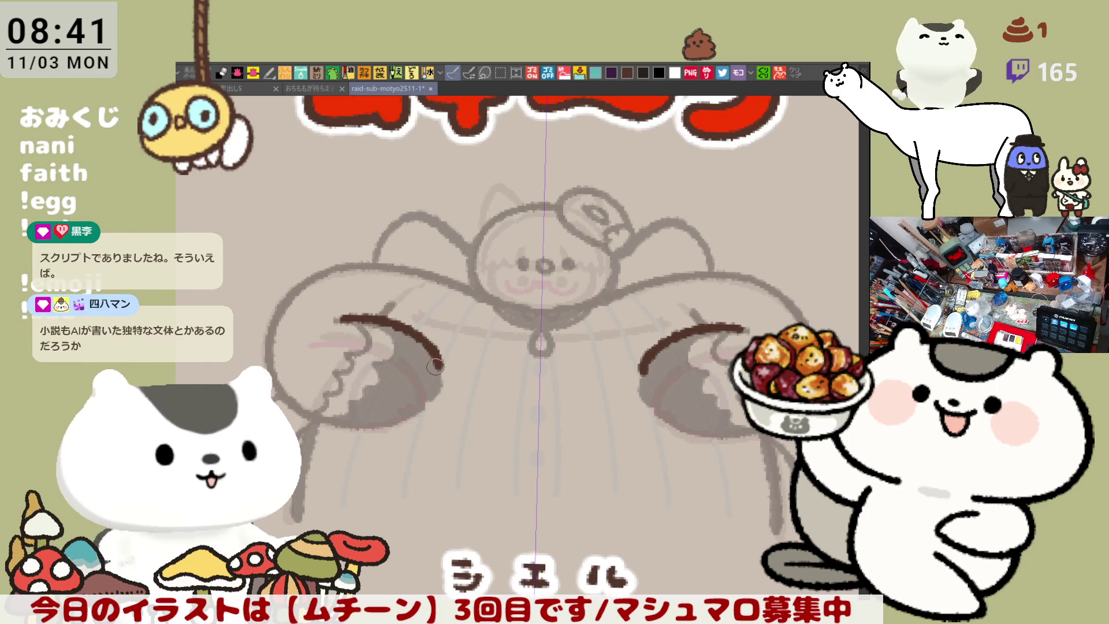
pyautogui.hotkey('ctrl', 'z')
pyautogui.hotkey('ctrl', 'y')
pyautogui.hotkey('ctrl', 'z')
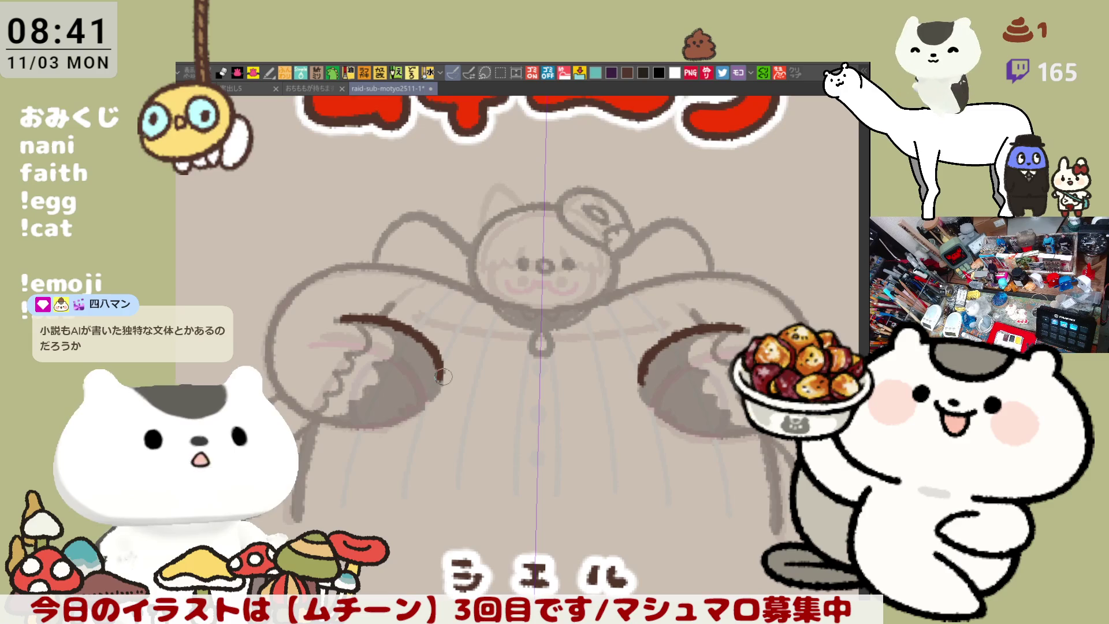
pyautogui.hotkey('ctrl', 'y')
pyautogui.hotkey('ctrl', 'z')
pyautogui.hotkey('ctrl', 'y')
pyautogui.hotkey('ctrl', 'z')
pyautogui.moveTo(437, 368)
pyautogui.mouseDown()
pyautogui.moveTo(419, 401)
pyautogui.moveTo(354, 383)
pyautogui.mouseUp()
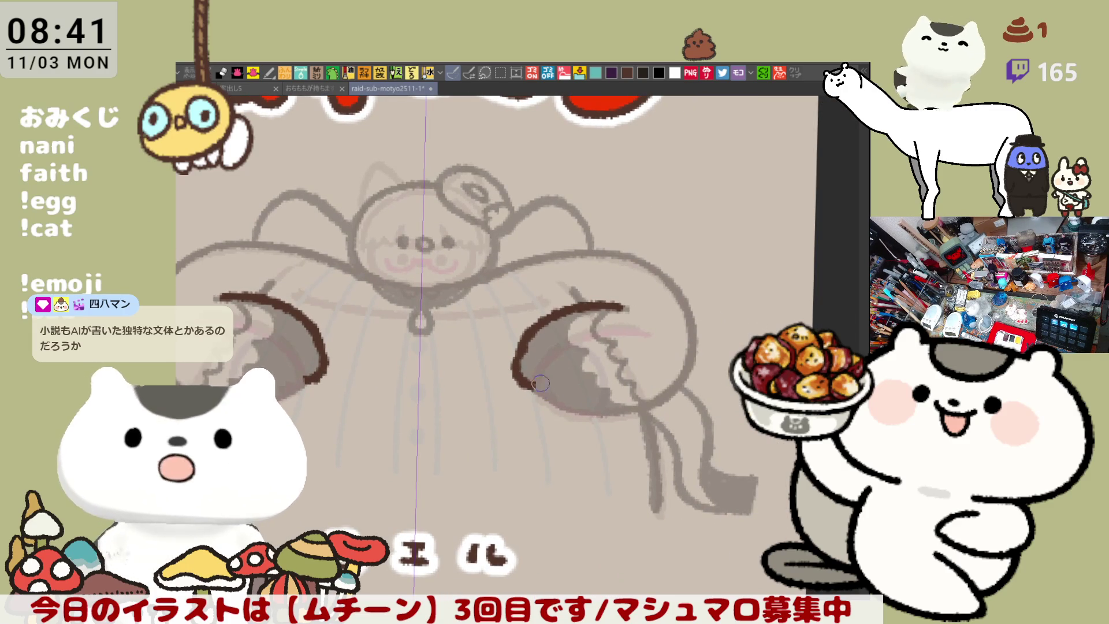
pyautogui.moveTo(533, 383)
pyautogui.mouseDown()
pyautogui.moveTo(560, 417)
pyautogui.moveTo(589, 411)
pyautogui.mouseUp()
pyautogui.hotkey('ctrl', 'z')
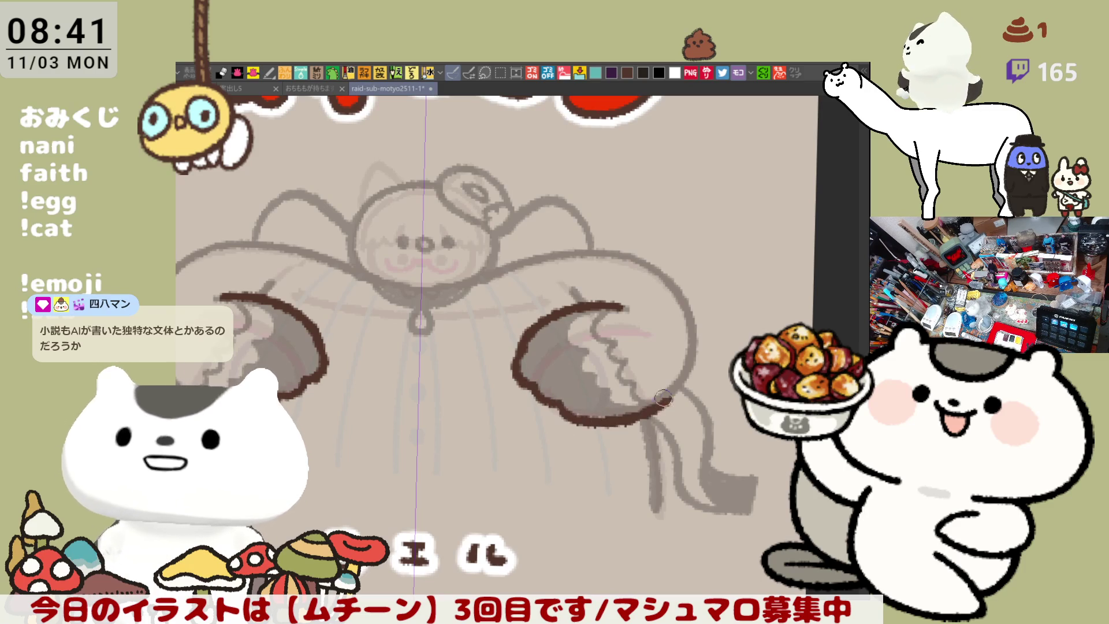
pyautogui.moveTo(563, 409)
pyautogui.mouseDown()
pyautogui.moveTo(642, 428)
pyautogui.moveTo(630, 408)
pyautogui.mouseUp()
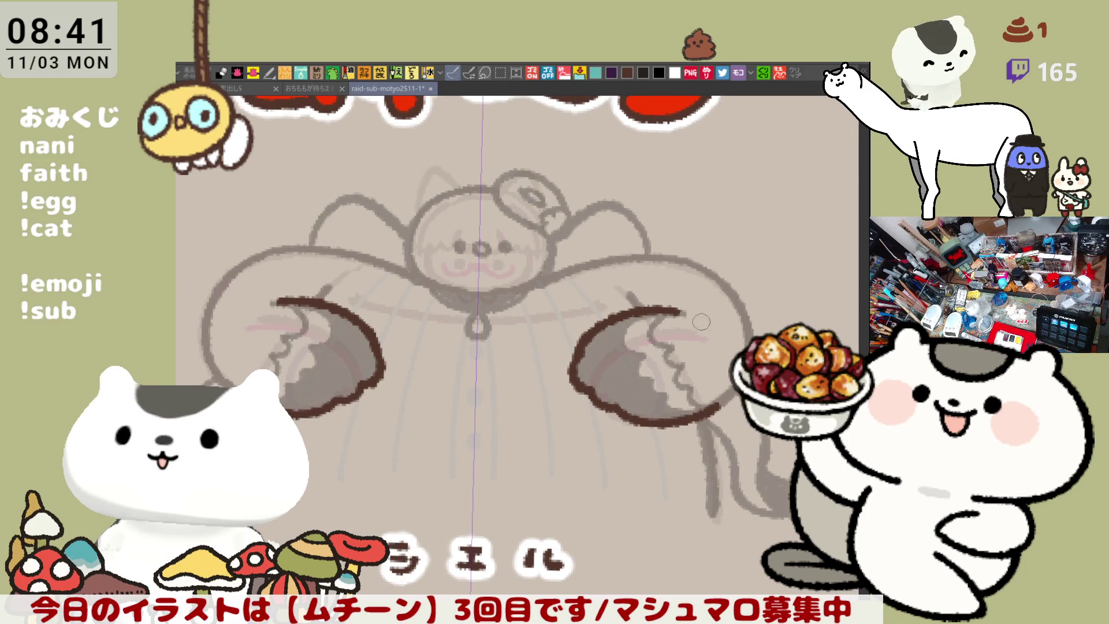
# Step: Try several strokes along the shoulder arcs on both sides, undoing each attempt
pyautogui.moveTo(687, 254); pyautogui.dragTo(746, 354)
pyautogui.hotkey('ctrl', 'z')
pyautogui.hotkey('ctrl', 'z')
pyautogui.moveTo(687, 267)
pyautogui.mouseDown()
pyautogui.moveTo(748, 324)
pyautogui.moveTo(722, 283)
pyautogui.moveTo(727, 398)
pyautogui.mouseUp()
pyautogui.moveTo(226, 338); pyautogui.dragTo(276, 338)
pyautogui.hotkey('ctrl', 'z')
pyautogui.moveTo(283, 283); pyautogui.dragTo(261, 330)
pyautogui.hotkey('ctrl', 'z')
pyautogui.moveTo(285, 284); pyautogui.dragTo(257, 330)
pyautogui.hotkey('ctrl', 'z')
# Step: Ink the upper part of the left arm's outer arc
pyautogui.moveTo(282, 292); pyautogui.dragTo(258, 364)
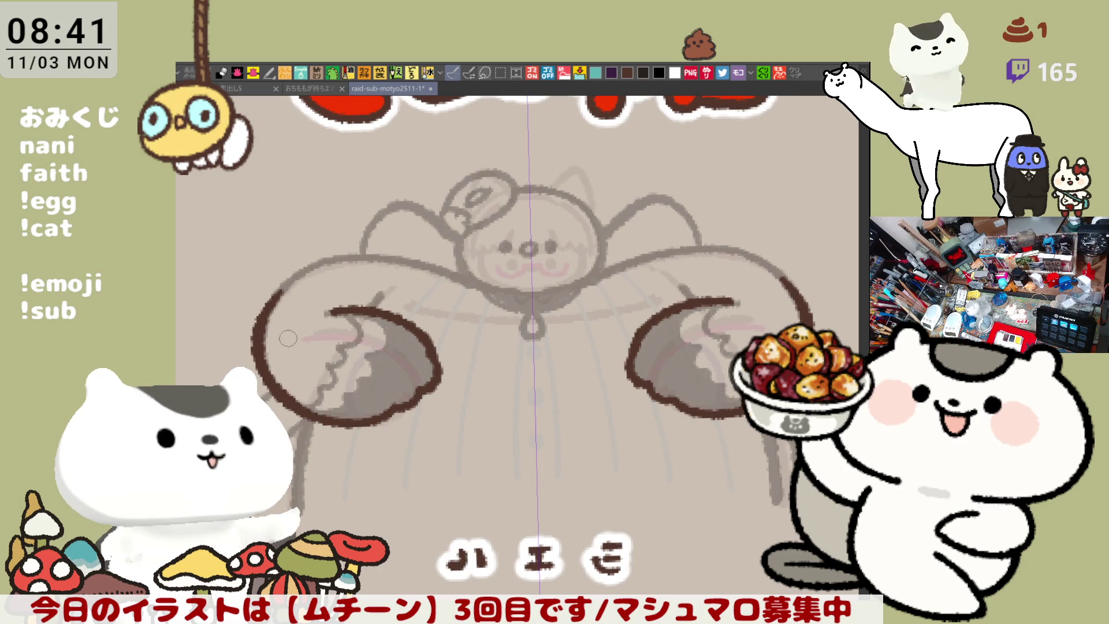
pyautogui.hotkey('ctrl', 'z')
pyautogui.moveTo(286, 286); pyautogui.dragTo(257, 332)
pyautogui.hotkey('ctrl', 'z')
pyautogui.moveTo(286, 286)
pyautogui.mouseDown()
pyautogui.moveTo(276, 298)
pyautogui.moveTo(306, 396)
pyautogui.mouseUp()
pyautogui.hotkey('ctrl', 'z')
pyautogui.moveTo(283, 291); pyautogui.dragTo(257, 332)
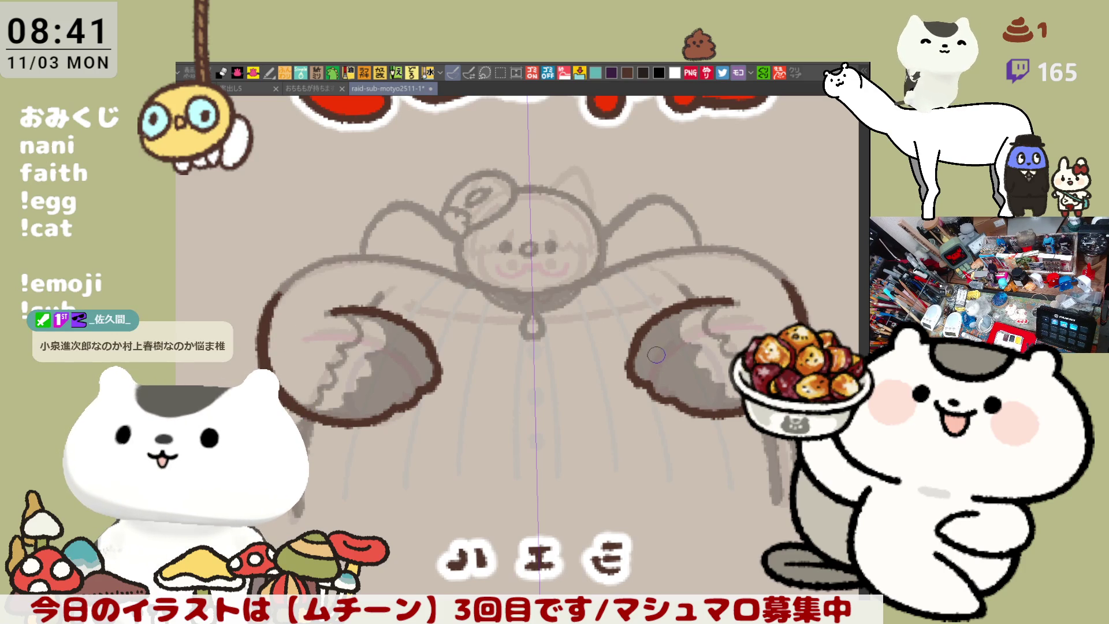
# Step: With the canvas rotated, ink a mirrored arc along the arm, then restore the view
pyautogui.moveTo(366, 340); pyautogui.dragTo(407, 348)
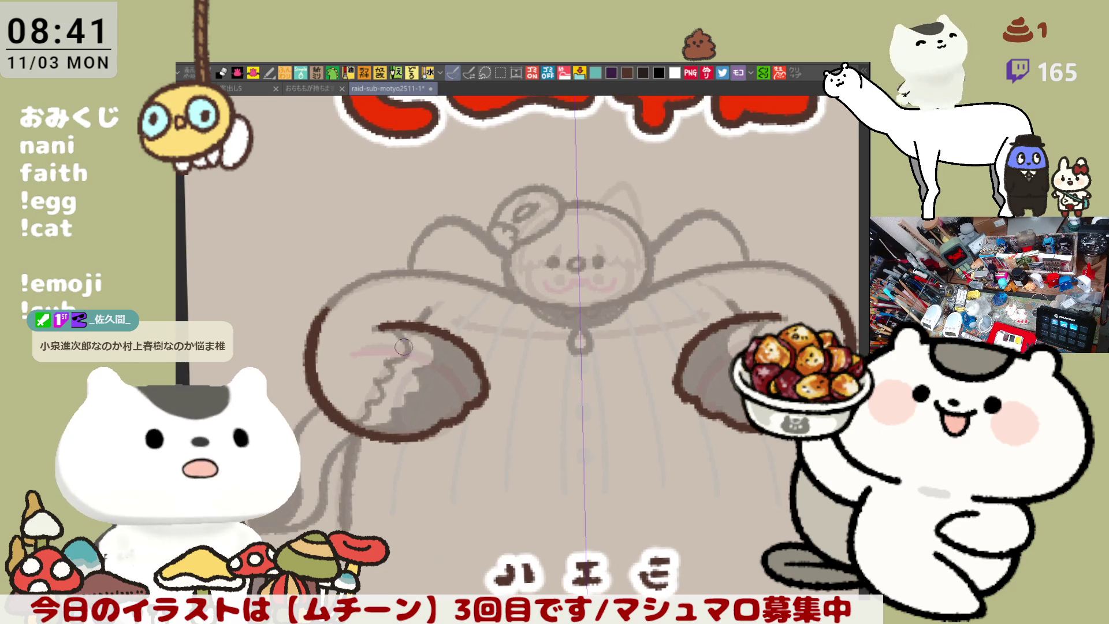
pyautogui.press('-')
pyautogui.moveTo(333, 333); pyautogui.dragTo(303, 407)
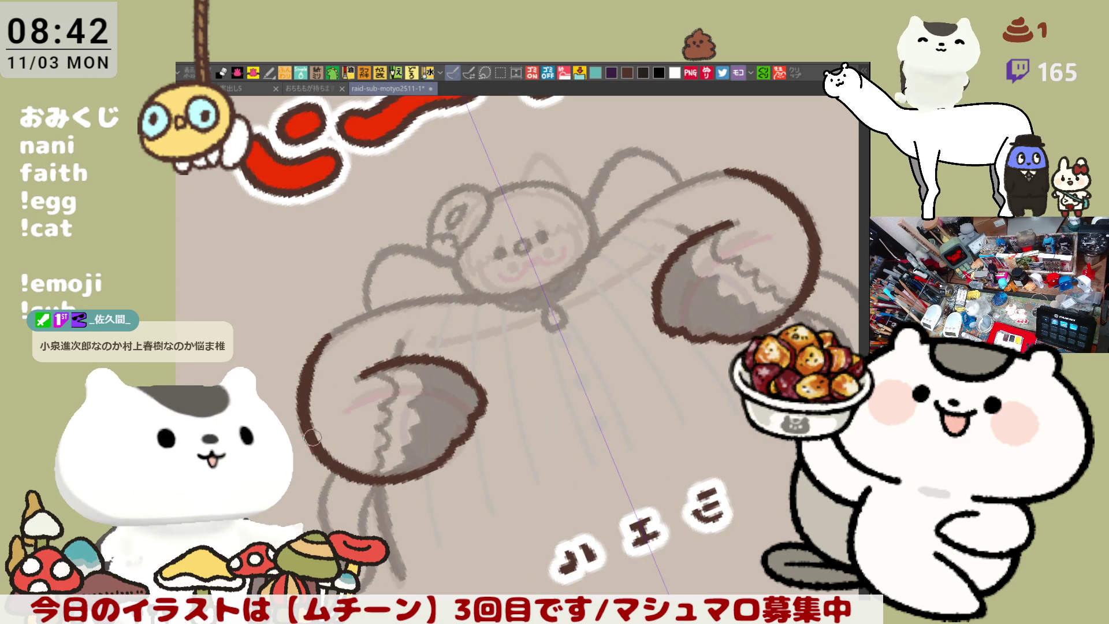
pyautogui.press('^')
pyautogui.hotkey('ctrl', '+')
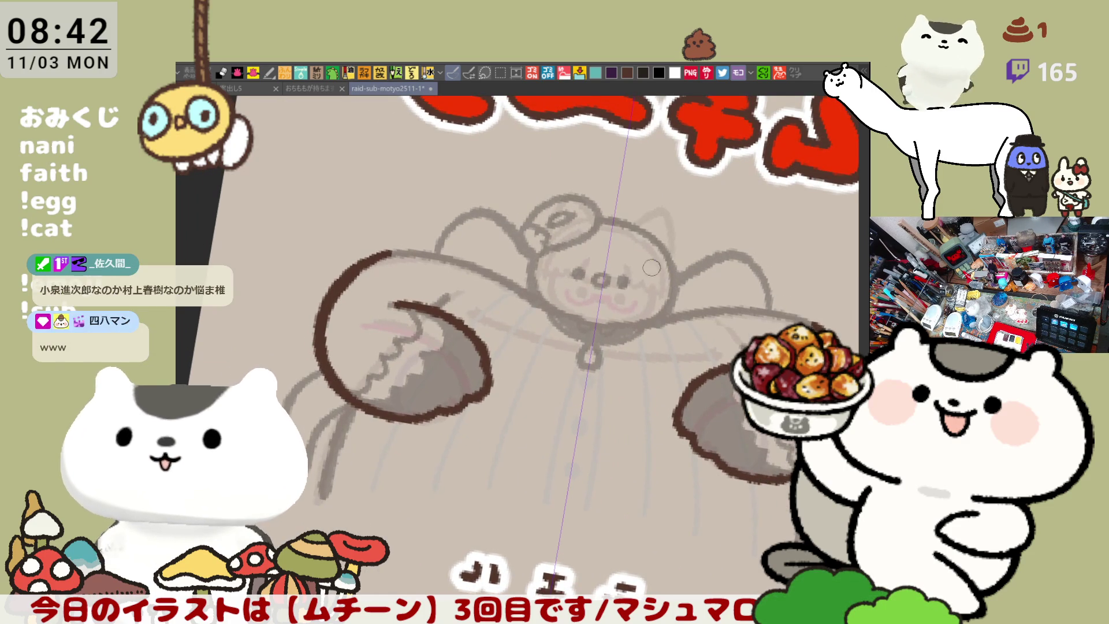
pyautogui.moveTo(654, 265); pyautogui.dragTo(536, 320)
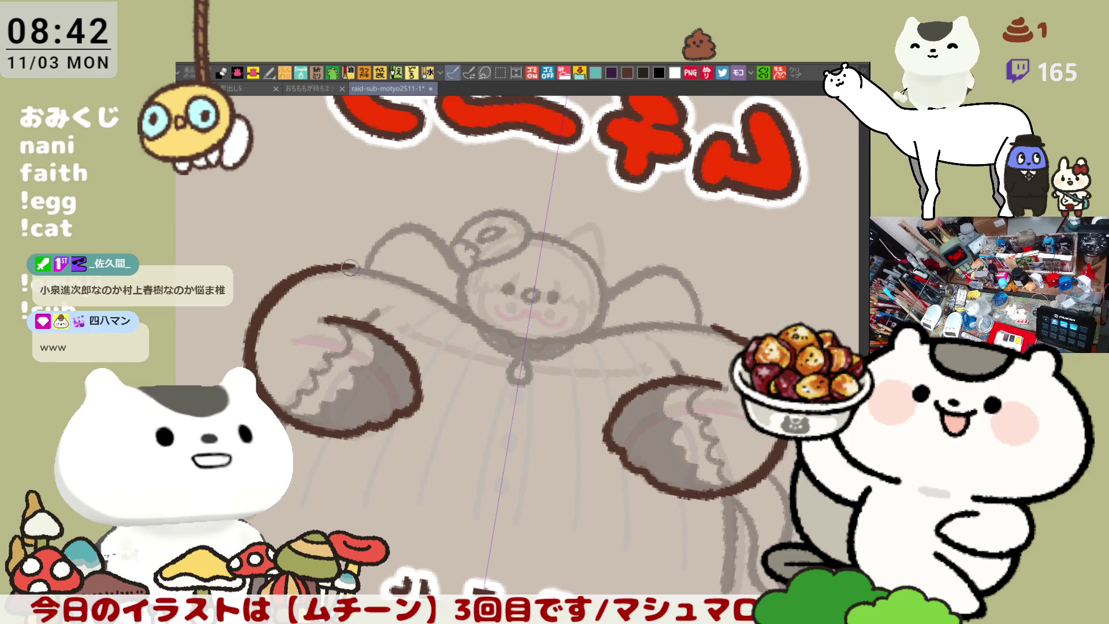
# Step: Extend the upper arm line on both arms with a mirrored stroke
pyautogui.moveTo(333, 265); pyautogui.dragTo(369, 265)
pyautogui.hotkey('ctrl', 'z')
pyautogui.moveTo(291, 283)
pyautogui.mouseDown()
pyautogui.moveTo(323, 268)
pyautogui.moveTo(383, 279)
pyautogui.mouseUp()
pyautogui.hotkey('ctrl', 'z')
pyautogui.moveTo(288, 286); pyautogui.dragTo(384, 279)
pyautogui.hotkey('ctrl', 'z')
pyautogui.moveTo(274, 297)
pyautogui.mouseDown()
pyautogui.moveTo(345, 266)
pyautogui.moveTo(395, 283)
pyautogui.moveTo(322, 267)
pyautogui.moveTo(397, 286)
pyautogui.mouseUp()
pyautogui.hotkey('ctrl', 'z')
pyautogui.hotkey('ctrl', 'z')
pyautogui.hotkey('ctrl', 'z')
pyautogui.moveTo(287, 289); pyautogui.dragTo(372, 269)
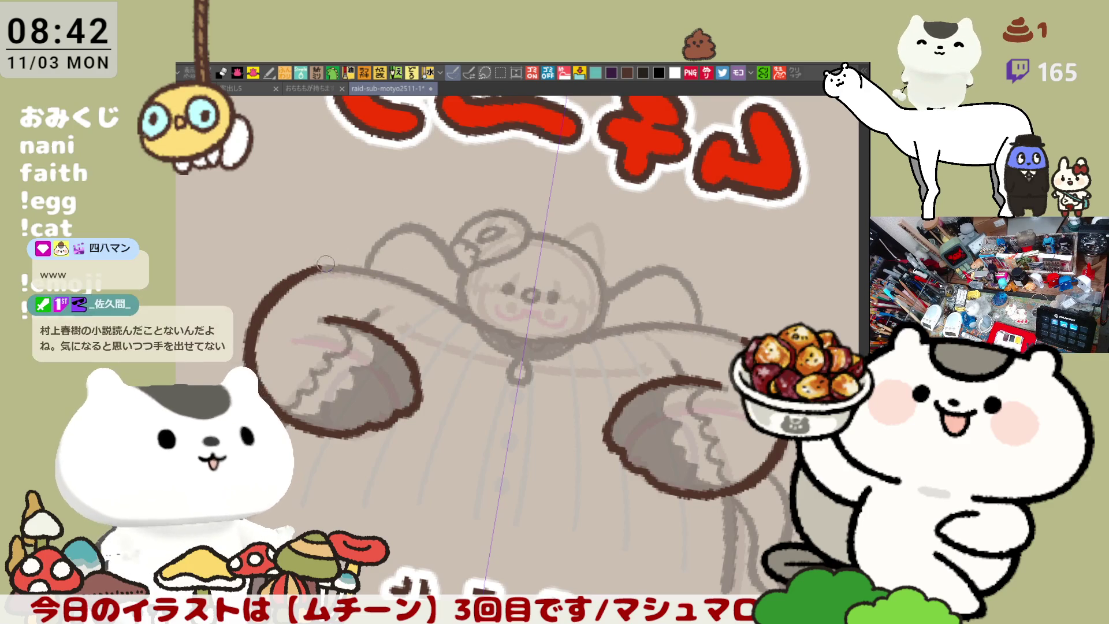
pyautogui.press('-')
pyautogui.press('-')
pyautogui.press('-')
pyautogui.press('-')
pyautogui.press('-')
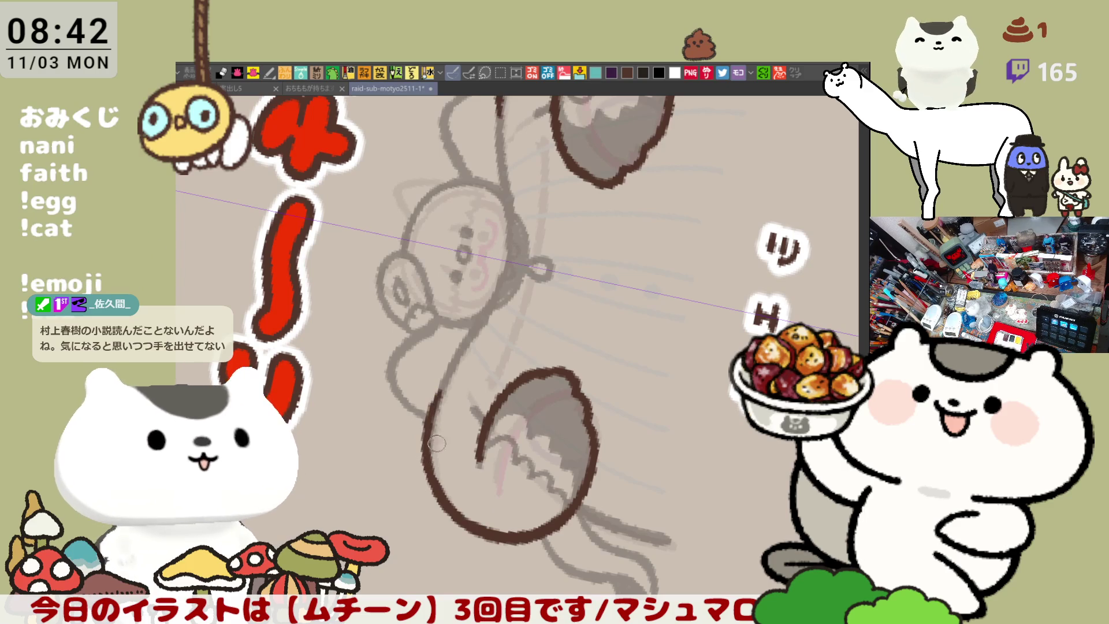
# Step: Ink the lower arm edge and the line running beside it, redrawing several times
pyautogui.moveTo(449, 390); pyautogui.dragTo(439, 493)
pyautogui.hotkey('ctrl', 'z')
pyautogui.moveTo(447, 375); pyautogui.dragTo(440, 479)
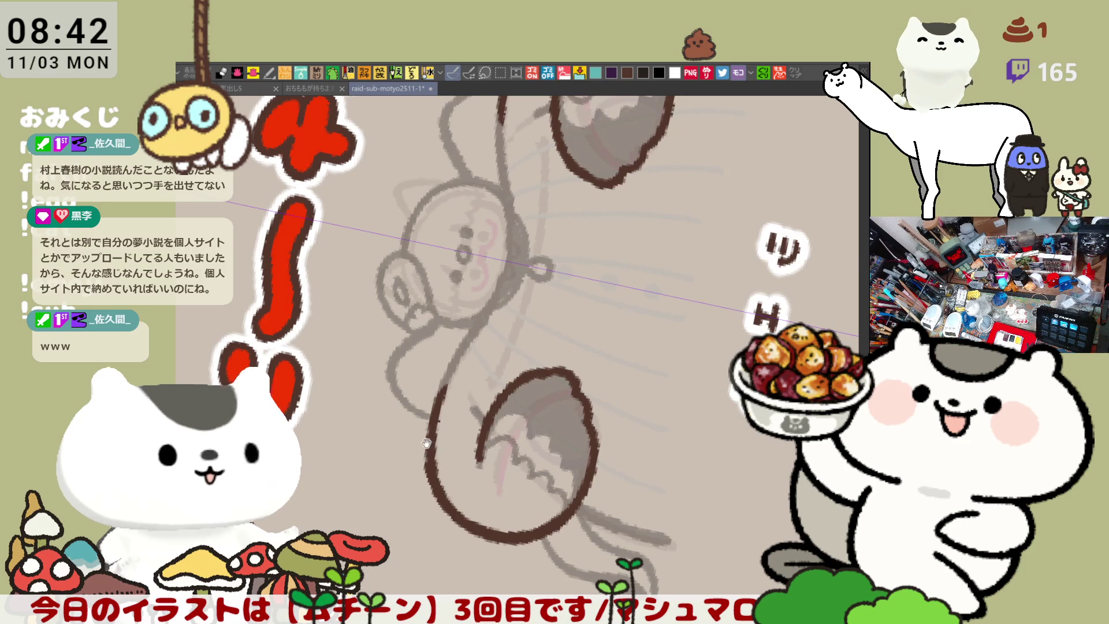
pyautogui.moveTo(427, 441); pyautogui.dragTo(481, 434)
pyautogui.hotkey('ctrl', 'z')
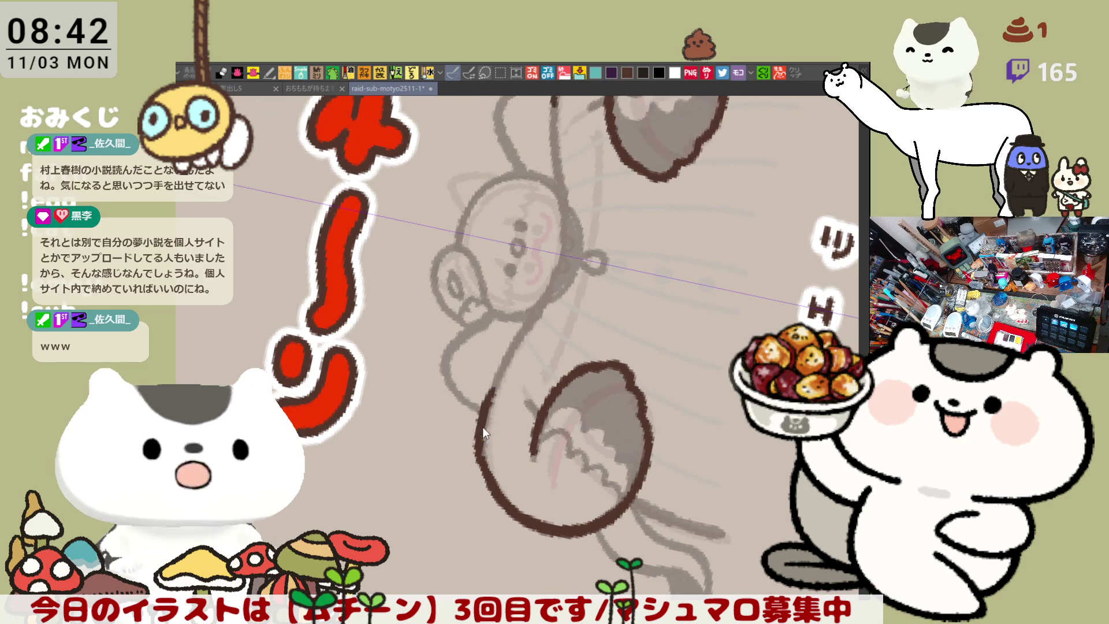
pyautogui.moveTo(498, 382); pyautogui.dragTo(482, 473)
pyautogui.hotkey('ctrl', 'z')
pyautogui.moveTo(497, 380)
pyautogui.mouseDown()
pyautogui.moveTo(479, 473)
pyautogui.moveTo(483, 423)
pyautogui.moveTo(488, 478)
pyautogui.moveTo(492, 419)
pyautogui.moveTo(492, 487)
pyautogui.mouseUp()
pyautogui.hotkey('ctrl', 'z')
pyautogui.hotkey('ctrl', 'z')
pyautogui.hotkey('ctrl', 'z')
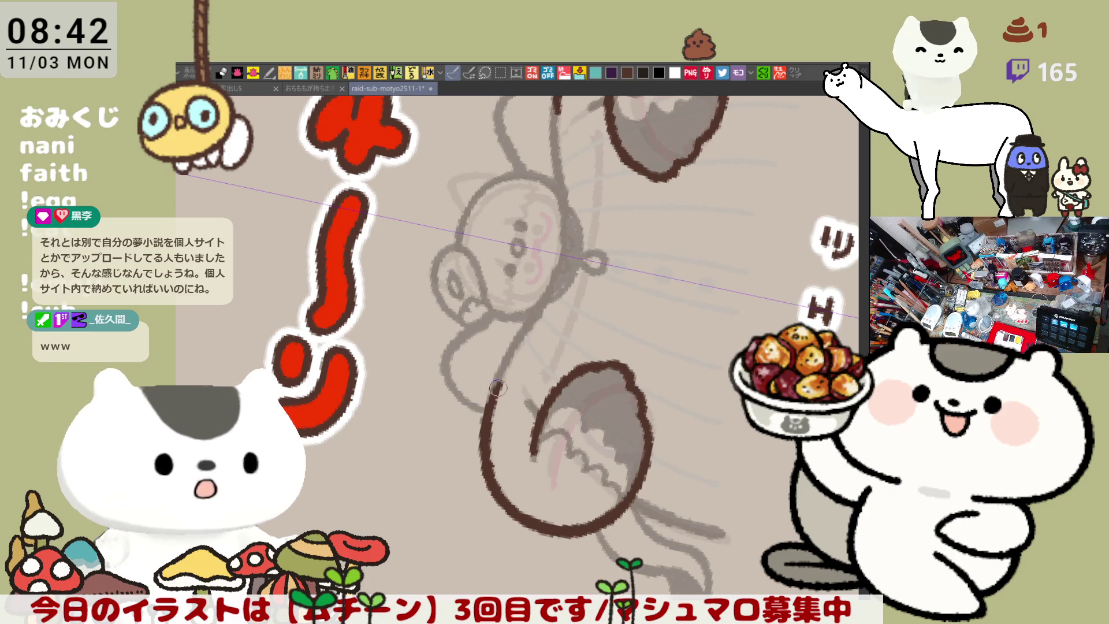
pyautogui.hotkey('ctrl', 'z')
pyautogui.moveTo(505, 372); pyautogui.dragTo(490, 473)
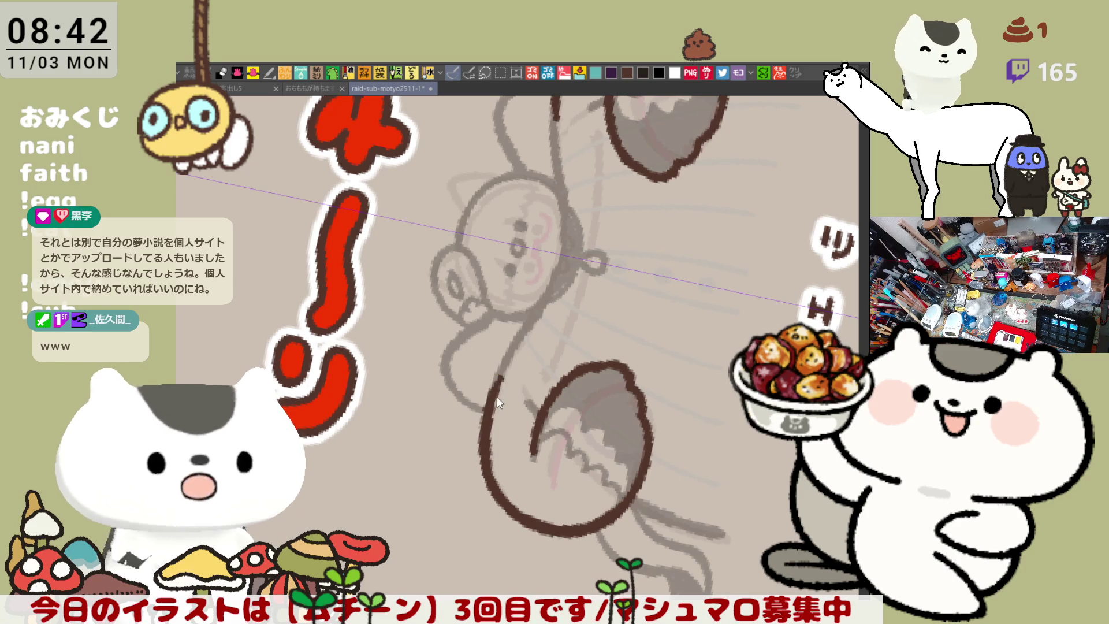
pyautogui.hotkey('ctrl', 'z')
pyautogui.moveTo(501, 374); pyautogui.dragTo(491, 491)
pyautogui.hotkey('ctrl', 'z')
pyautogui.moveTo(503, 372); pyautogui.dragTo(494, 498)
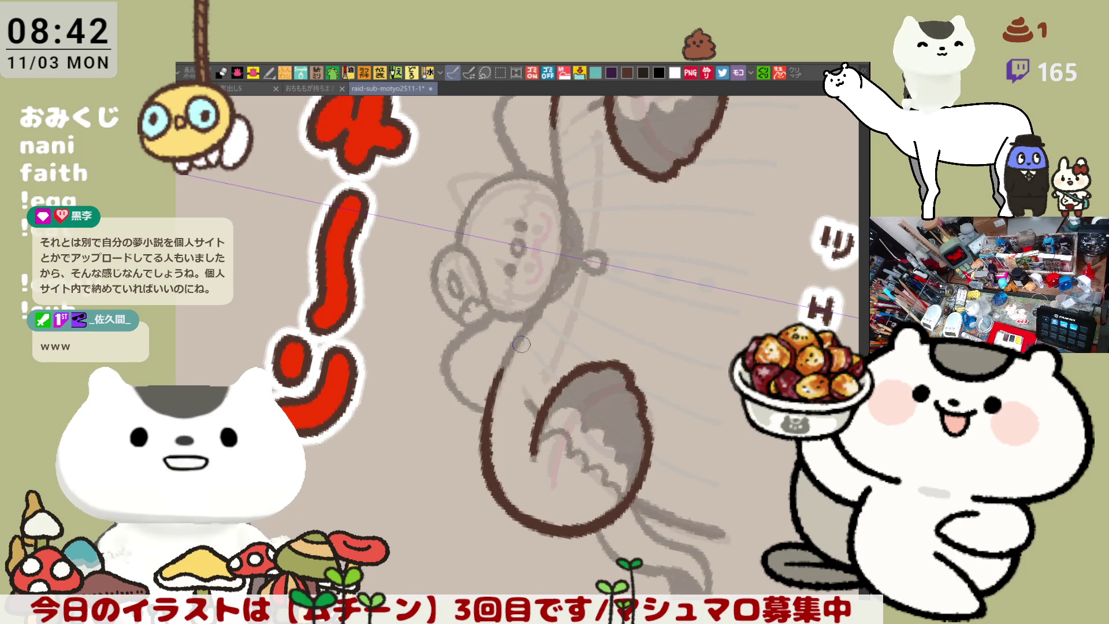
# Step: Join the line into a smooth upper arm curve and return the canvas upright
pyautogui.moveTo(537, 316)
pyautogui.mouseDown()
pyautogui.moveTo(502, 376)
pyautogui.moveTo(528, 327)
pyautogui.moveTo(512, 356)
pyautogui.mouseUp()
pyautogui.hotkey('ctrl', 'z')
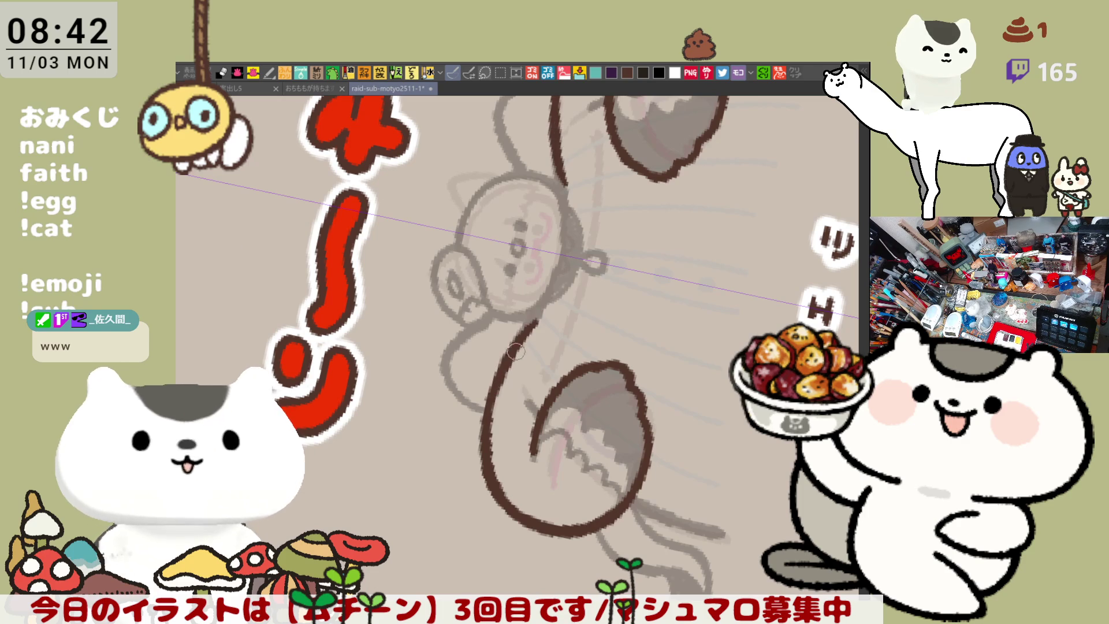
pyautogui.hotkey('ctrl', 'z')
pyautogui.moveTo(537, 316); pyautogui.dragTo(491, 401)
pyautogui.hotkey('ctrl', 'z')
pyautogui.moveTo(535, 323); pyautogui.dragTo(487, 397)
pyautogui.hotkey('ctrl', 'z')
pyautogui.hotkey('ctrl', 'z')
pyautogui.moveTo(533, 322); pyautogui.dragTo(487, 409)
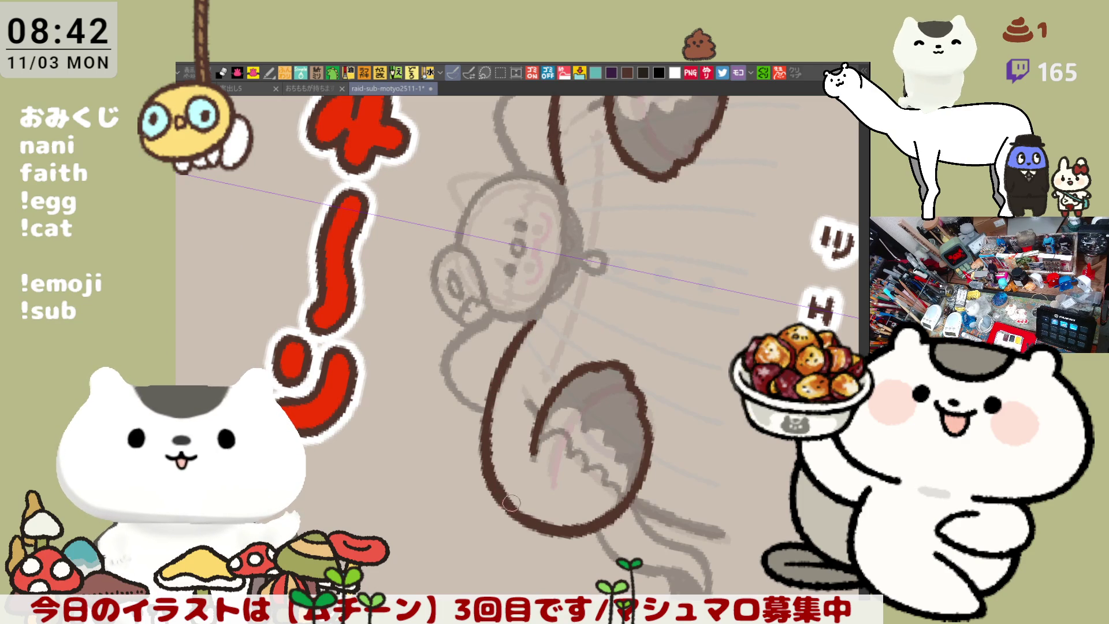
pyautogui.moveTo(571, 344)
pyautogui.mouseDown()
pyautogui.moveTo(508, 324)
pyautogui.moveTo(403, 353)
pyautogui.mouseUp()
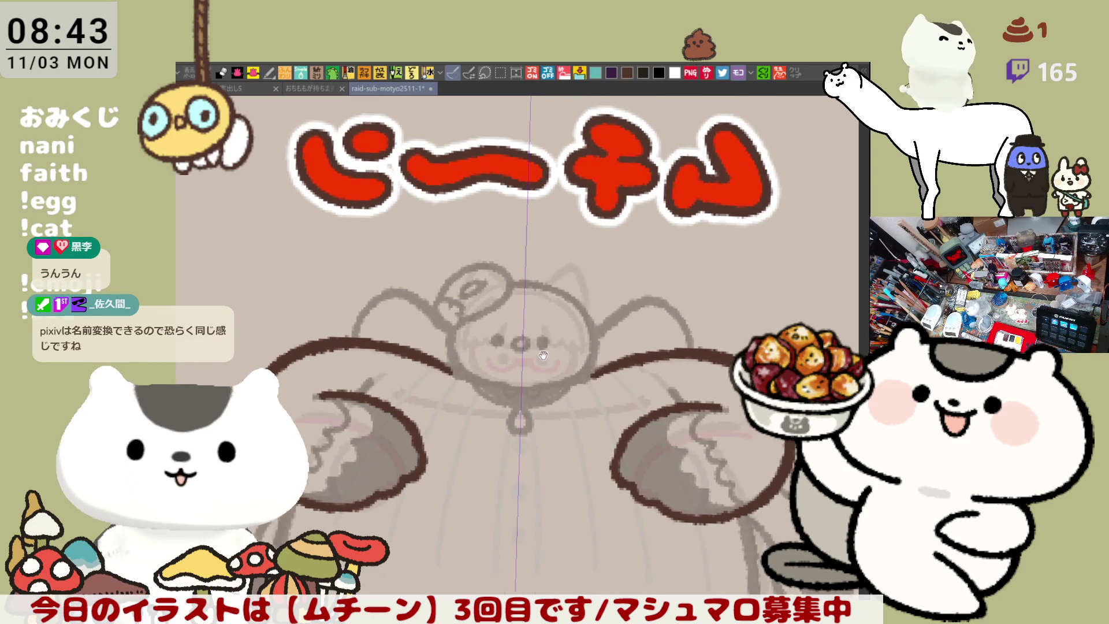
# Step: Try outlining the sides of the face, undoing each attempt
pyautogui.scroll(2, 566, 350)
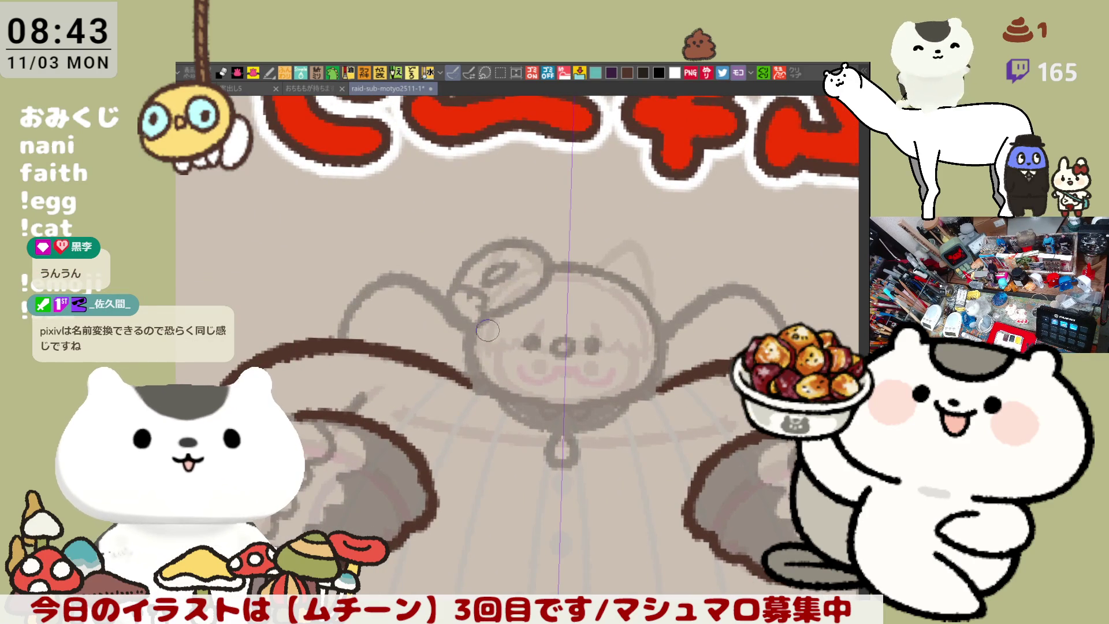
pyautogui.moveTo(470, 321); pyautogui.dragTo(527, 411)
pyautogui.hotkey('ctrl', 'z')
pyautogui.moveTo(471, 318)
pyautogui.mouseDown()
pyautogui.moveTo(522, 411)
pyautogui.moveTo(539, 411)
pyautogui.moveTo(472, 369)
pyautogui.moveTo(557, 404)
pyautogui.mouseUp()
pyautogui.hotkey('ctrl', 'z')
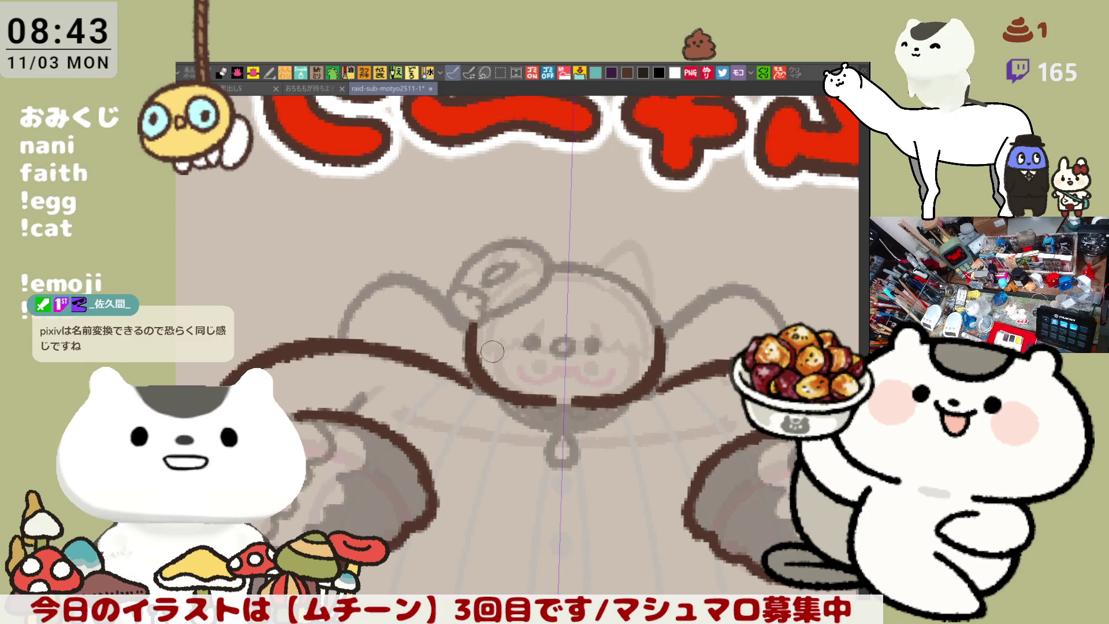
pyautogui.hotkey('ctrl', 'z')
pyautogui.moveTo(469, 316)
pyautogui.mouseDown()
pyautogui.moveTo(470, 337)
pyautogui.moveTo(563, 413)
pyautogui.moveTo(462, 359)
pyautogui.moveTo(548, 411)
pyautogui.moveTo(465, 338)
pyautogui.moveTo(543, 411)
pyautogui.moveTo(571, 408)
pyautogui.mouseUp()
pyautogui.hotkey('ctrl', 'z')
pyautogui.hotkey('ctrl', 'z')
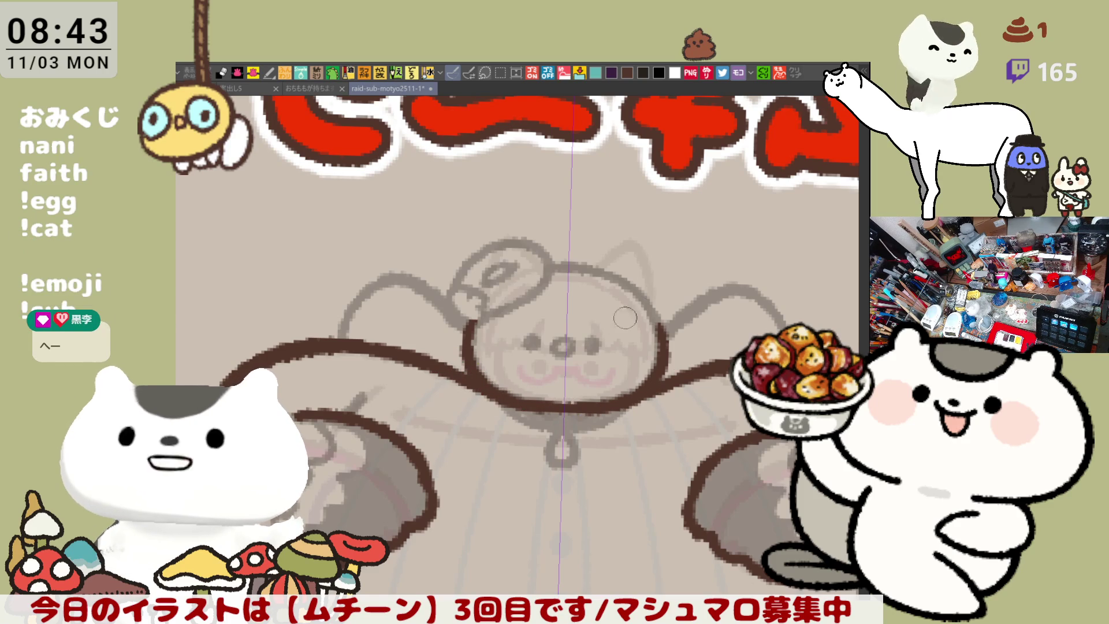
# Step: Try the arc over the top of the head and a right-arm touch-up, then undo them
pyautogui.moveTo(485, 291); pyautogui.dragTo(649, 296)
pyautogui.hotkey('ctrl', 'z')
pyautogui.moveTo(483, 292); pyautogui.dragTo(647, 295)
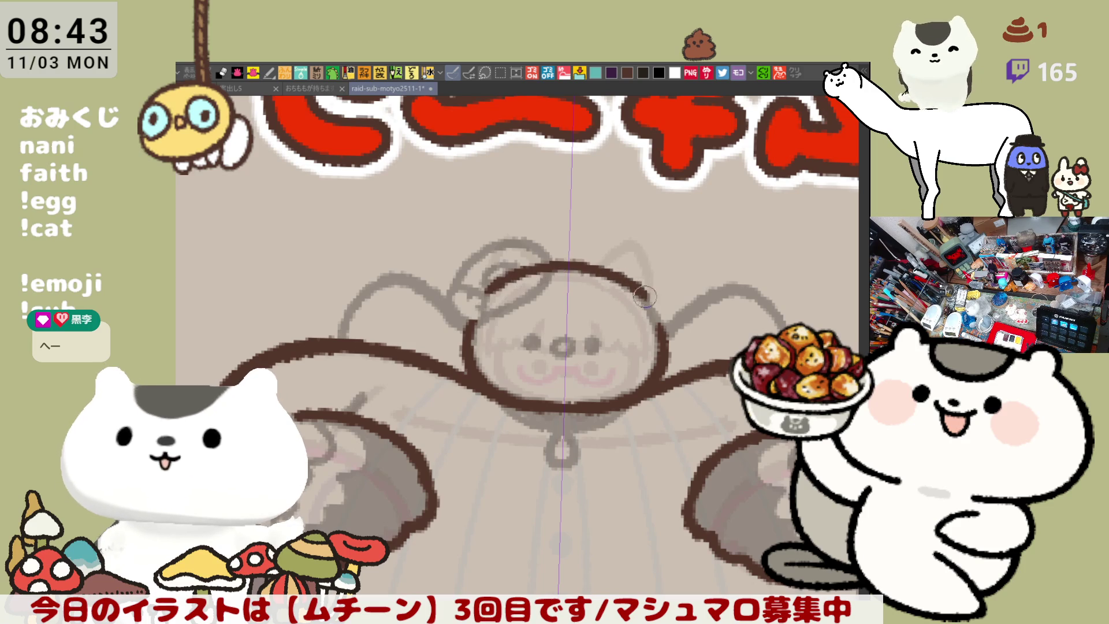
pyautogui.hotkey('ctrl', 'z')
pyautogui.moveTo(490, 283)
pyautogui.mouseDown()
pyautogui.moveTo(578, 263)
pyautogui.moveTo(647, 295)
pyautogui.moveTo(589, 266)
pyautogui.moveTo(637, 286)
pyautogui.moveTo(687, 336)
pyautogui.mouseUp()
pyautogui.hotkey('ctrl', 'z')
pyautogui.moveTo(636, 266)
pyautogui.mouseDown()
pyautogui.moveTo(673, 300)
pyautogui.moveTo(627, 267)
pyautogui.moveTo(590, 260)
pyautogui.mouseUp()
pyautogui.hotkey('ctrl', 'z')
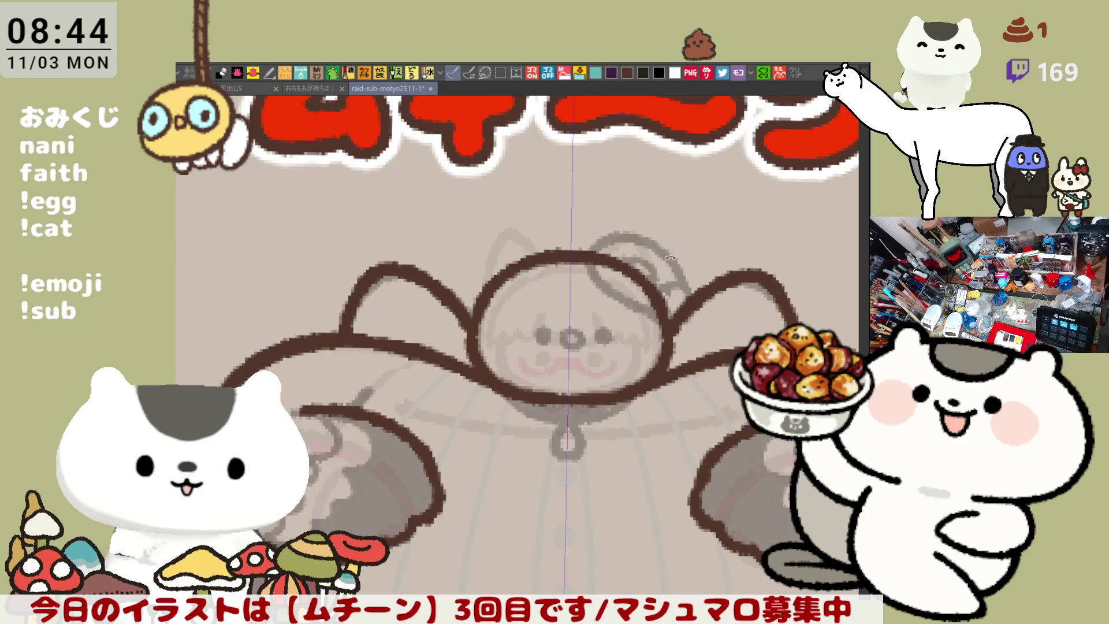
# Step: Paint the two dot eyes and a dark ring nose on the face
pyautogui.moveTo(617, 263); pyautogui.dragTo(635, 253)
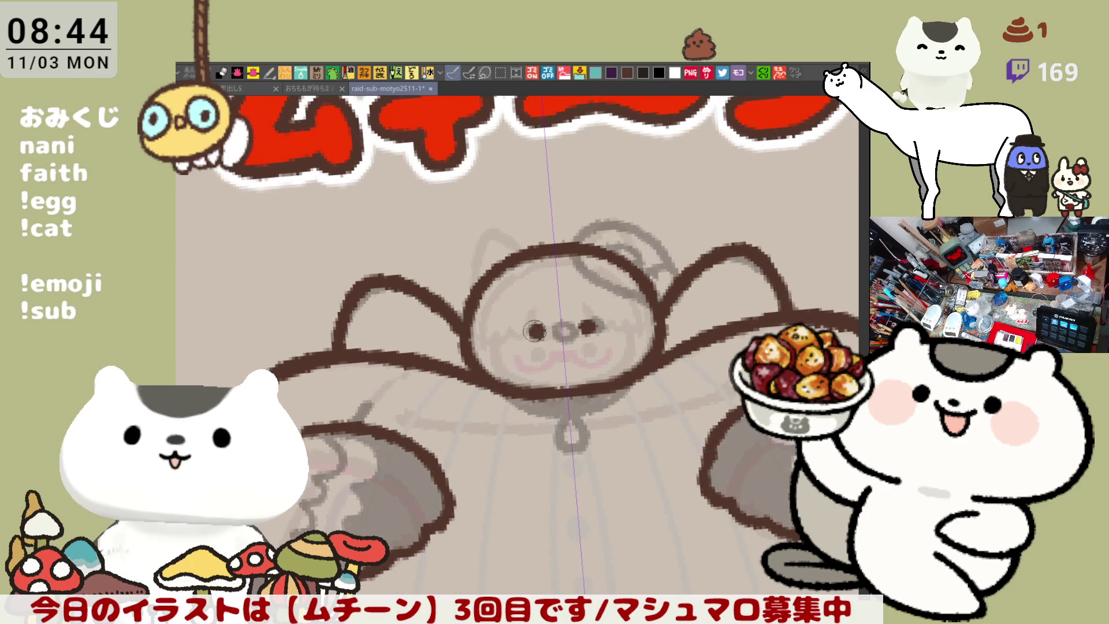
pyautogui.moveTo(534, 327); pyautogui.dragTo(537, 333)
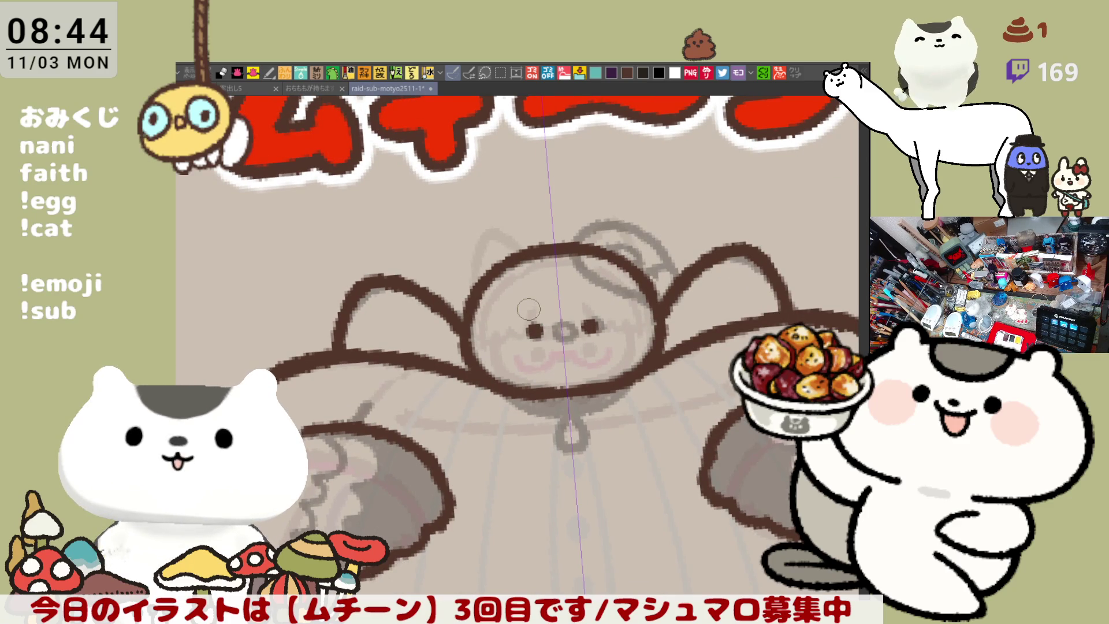
pyautogui.scroll(2, 528, 309)
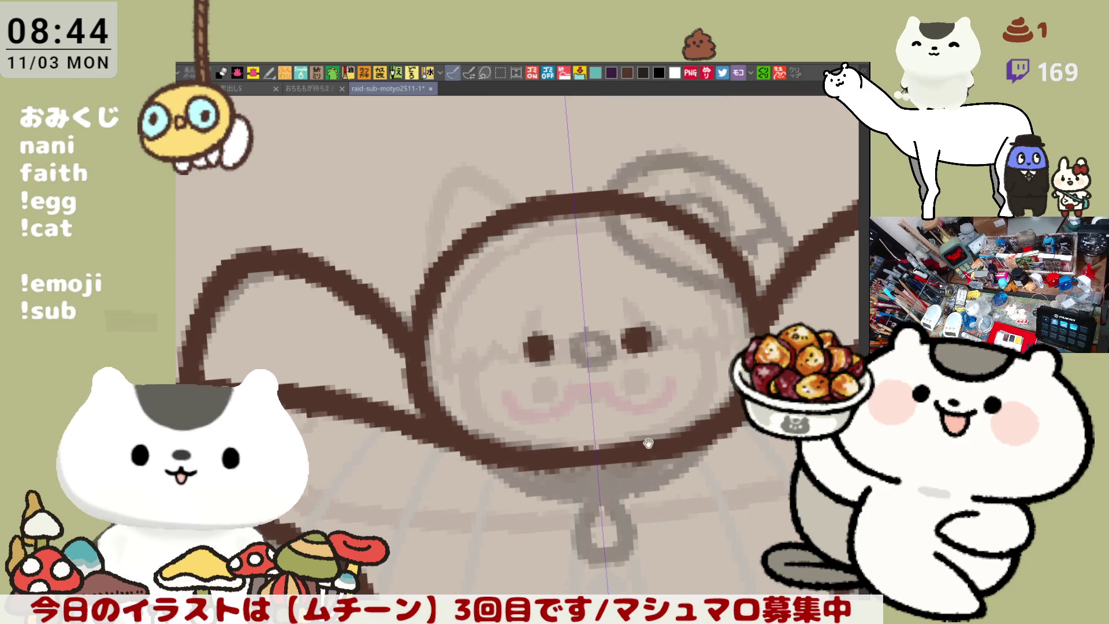
pyautogui.moveTo(605, 352); pyautogui.dragTo(502, 332)
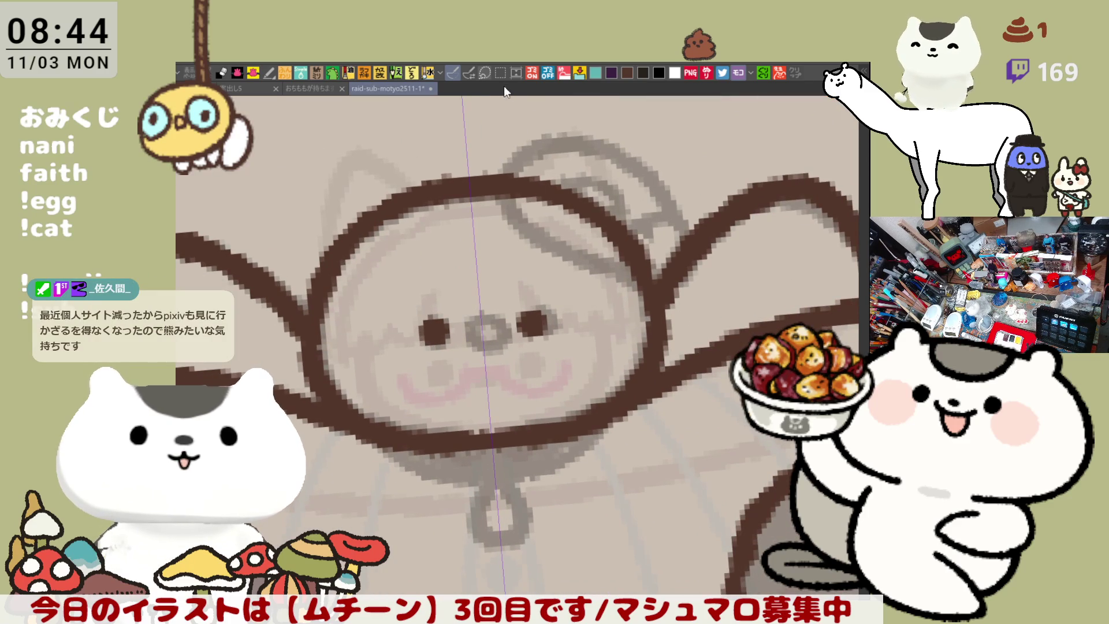
pyautogui.moveTo(497, 311)
pyautogui.mouseDown()
pyautogui.moveTo(483, 326)
pyautogui.moveTo(497, 336)
pyautogui.moveTo(467, 331)
pyautogui.moveTo(485, 323)
pyautogui.moveTo(487, 340)
pyautogui.mouseUp()
pyautogui.moveTo(483, 391); pyautogui.dragTo(539, 392)
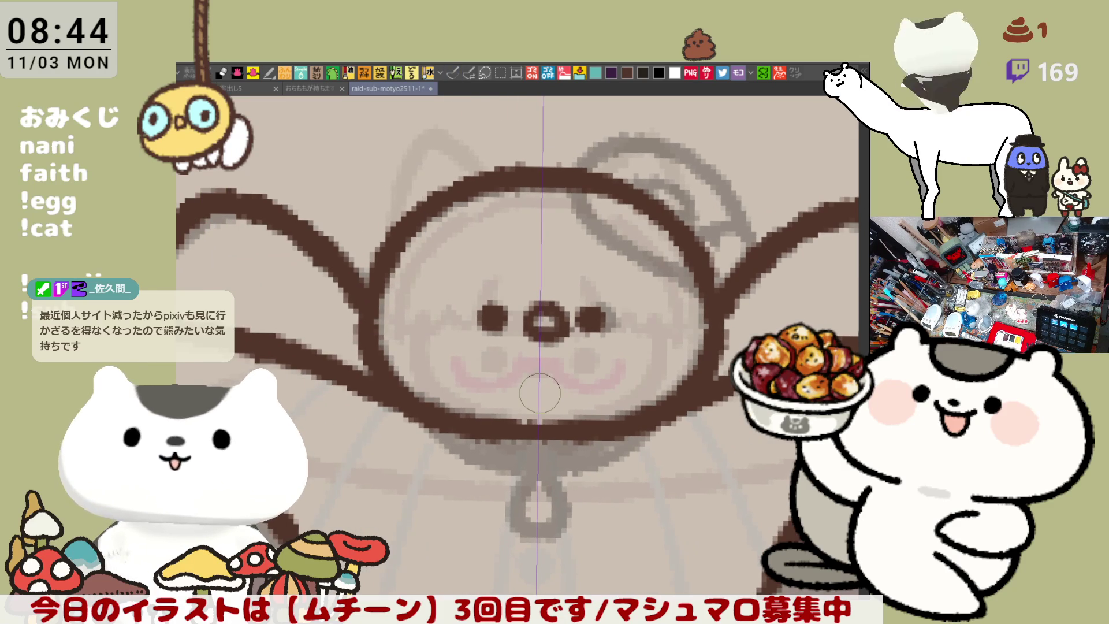
pyautogui.scroll(-5, 539, 392)
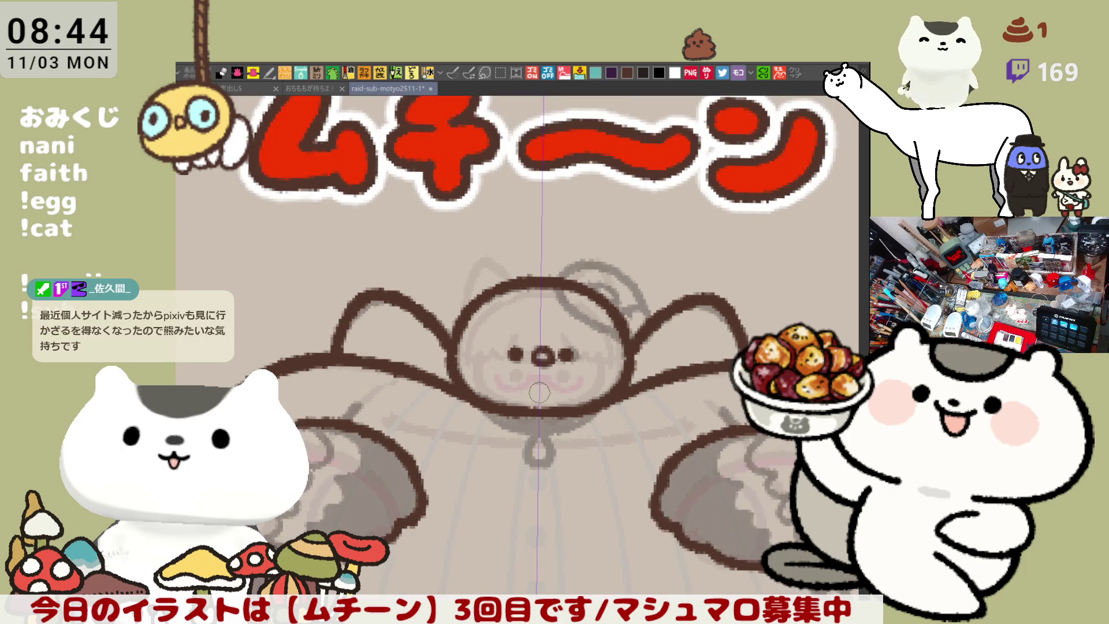
pyautogui.scroll(3, 539, 393)
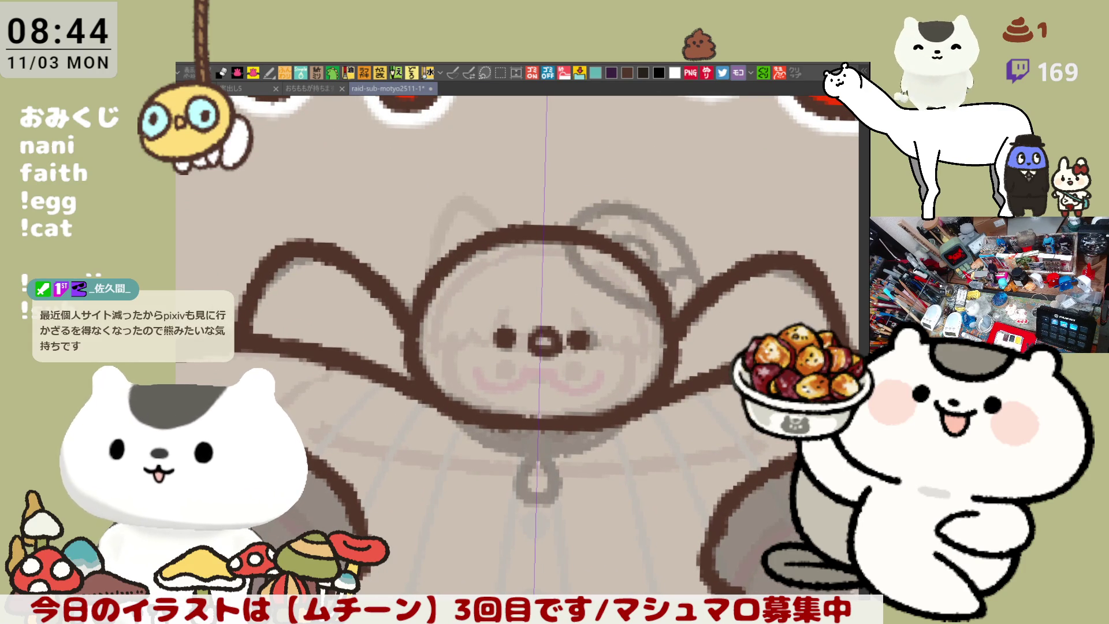
# Step: Lasso the right eye to test a nudge, then undo it and deselect
pyautogui.press('m')
pyautogui.moveTo(599, 316)
pyautogui.mouseDown()
pyautogui.moveTo(592, 359)
pyautogui.moveTo(603, 349)
pyautogui.mouseUp()
pyautogui.click(631, 386)
pyautogui.hotkey('ctrl', 'z')
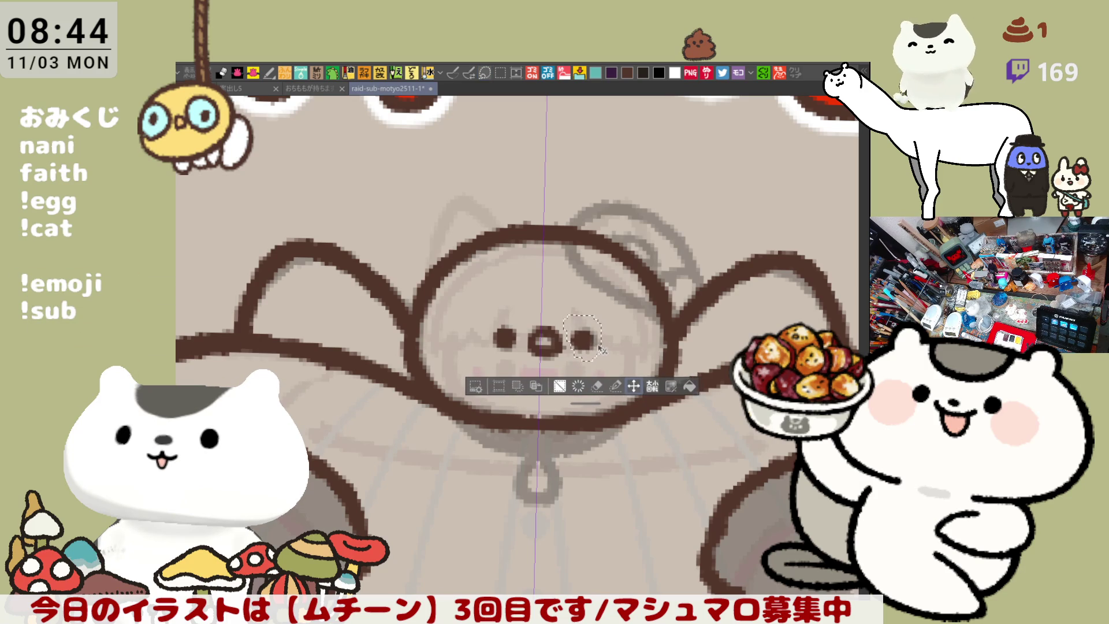
pyautogui.hotkey('ctrl', 'd')
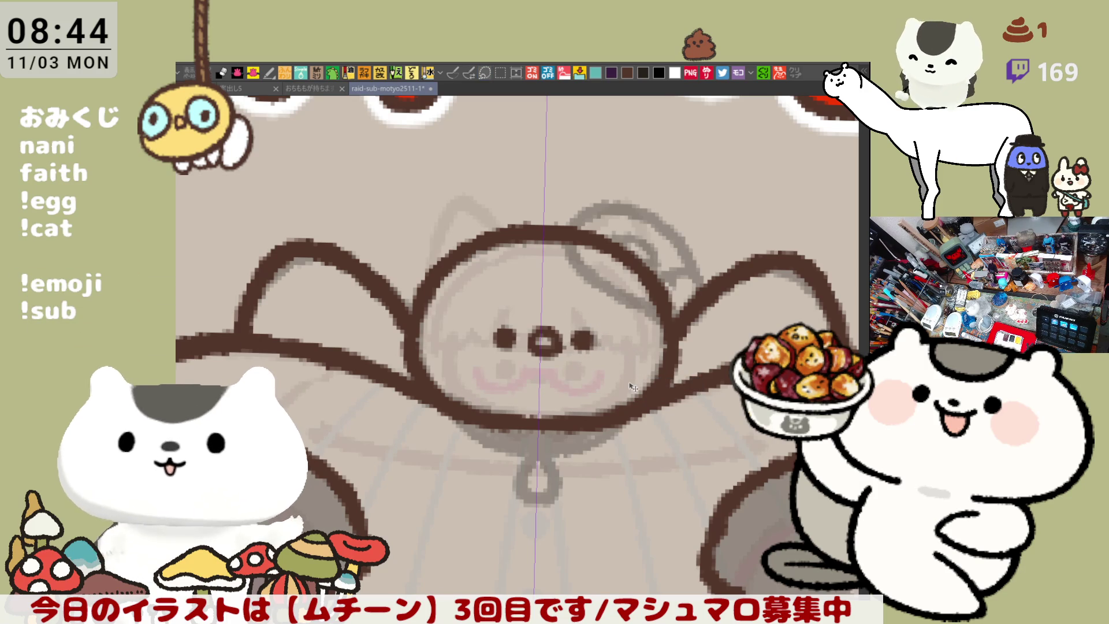
pyautogui.scroll(-3, 634, 388)
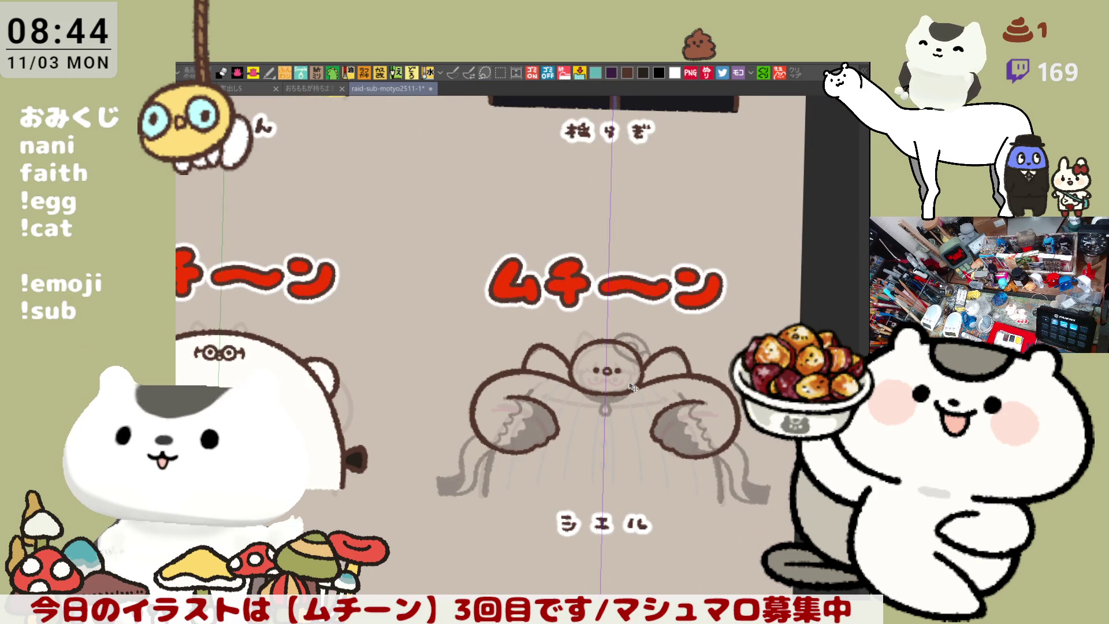
# Step: Ink the dark brown right leg line below the arm, redrawing it until it looks right
pyautogui.scroll(3, 632, 387)
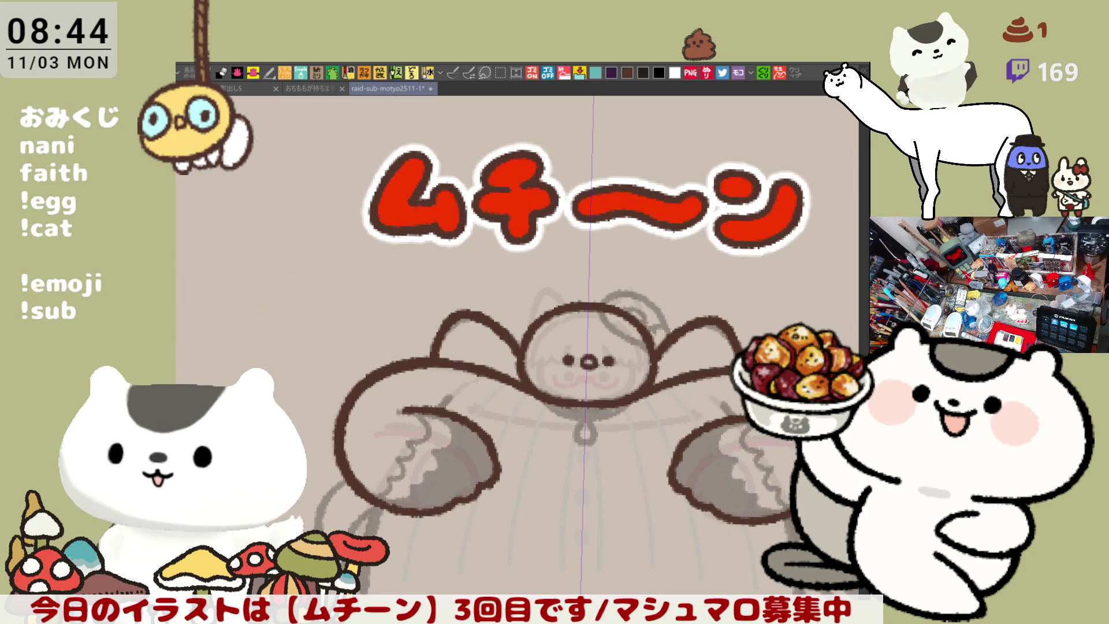
pyautogui.scroll(-3, 522, 347)
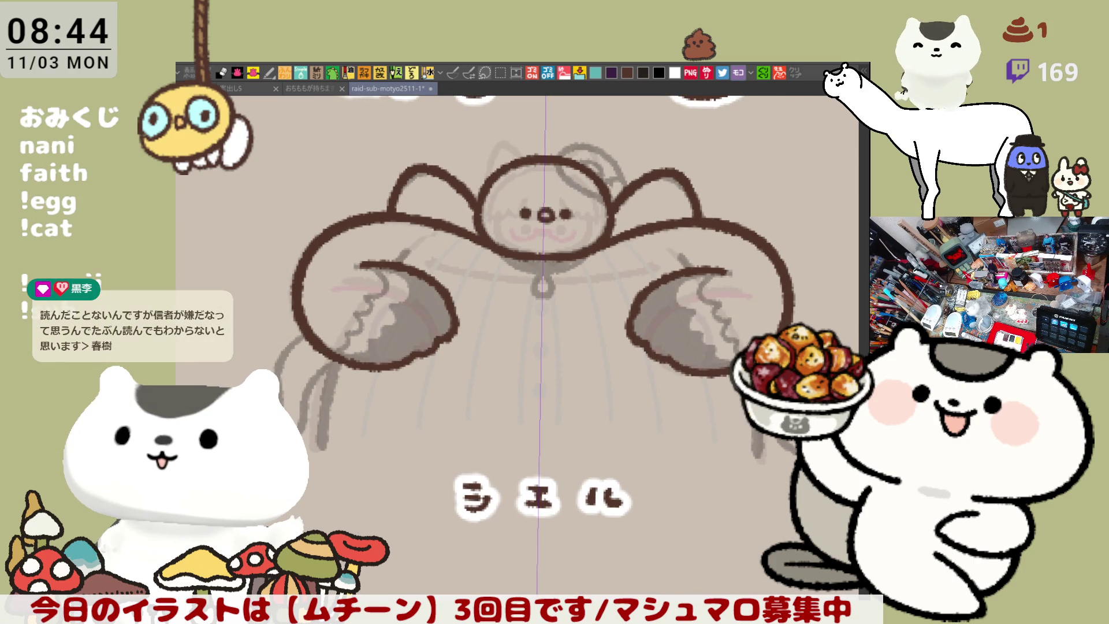
pyautogui.hscroll(2, 711, 330)
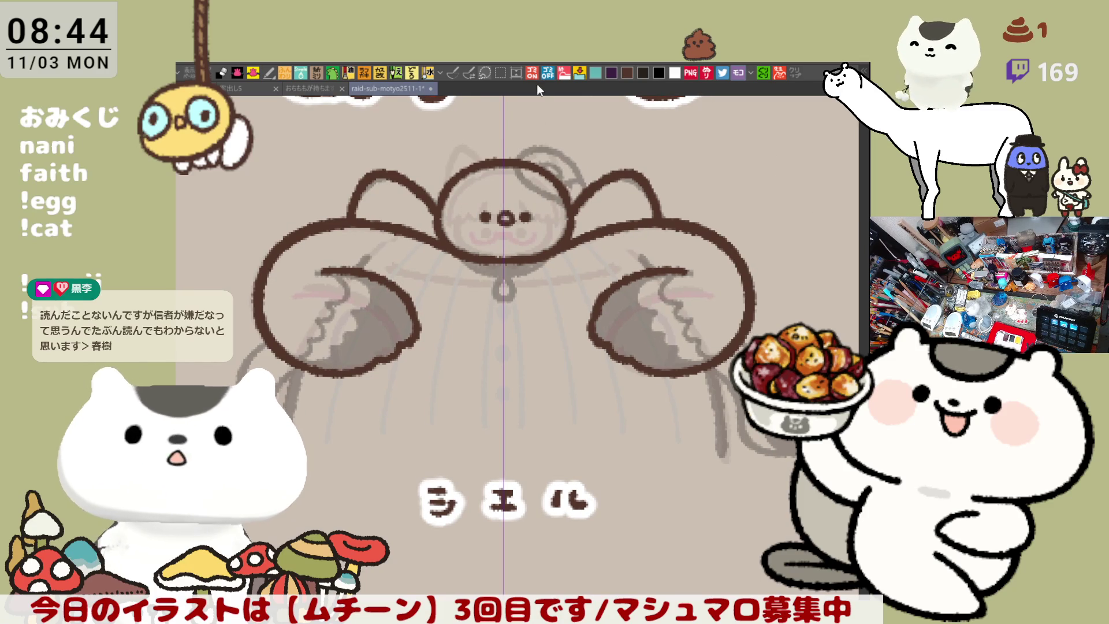
pyautogui.click(452, 72)
pyautogui.moveTo(708, 364); pyautogui.dragTo(722, 459)
pyautogui.hotkey('ctrl', 'z')
pyautogui.moveTo(707, 365); pyautogui.dragTo(721, 459)
pyautogui.hotkey('ctrl', 'z')
pyautogui.moveTo(706, 363); pyautogui.dragTo(721, 459)
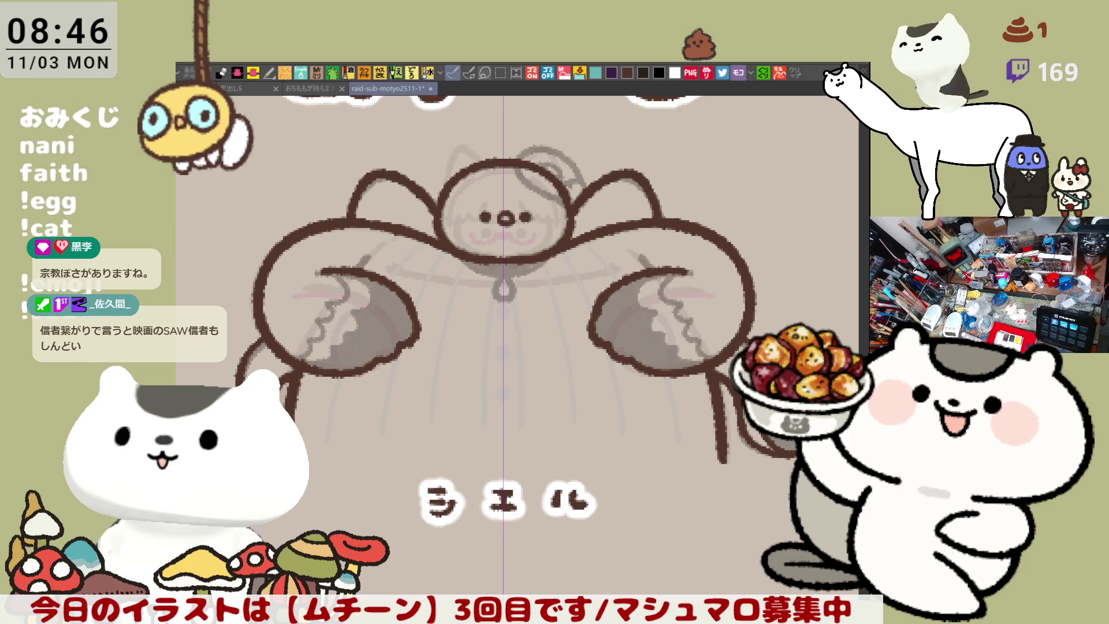
# Step: Draw a small dark brown ring pendant just under the シエル figure's collar
pyautogui.moveTo(726, 416); pyautogui.dragTo(757, 449)
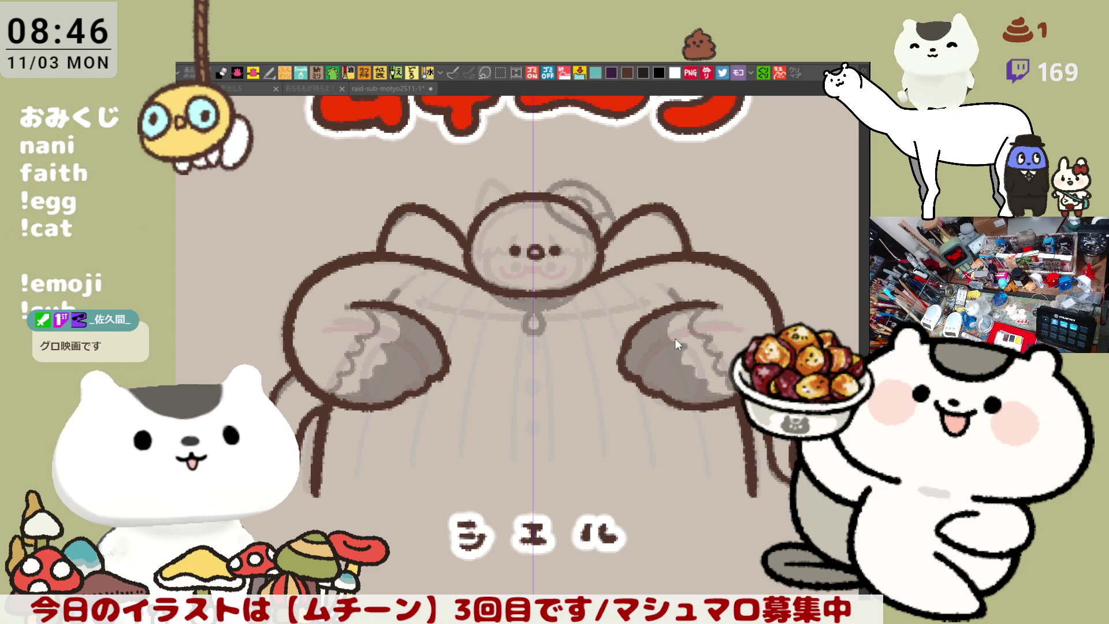
pyautogui.click(705, 331)
pyautogui.hotkey('alt', 'Tab')
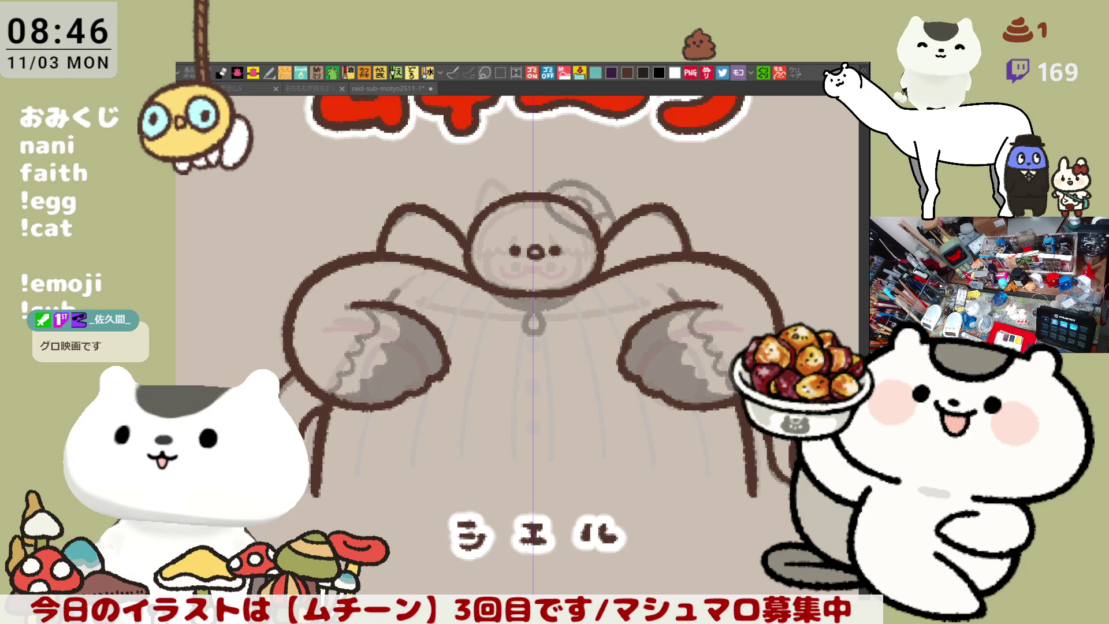
pyautogui.hotkey('alt', 'Tab')
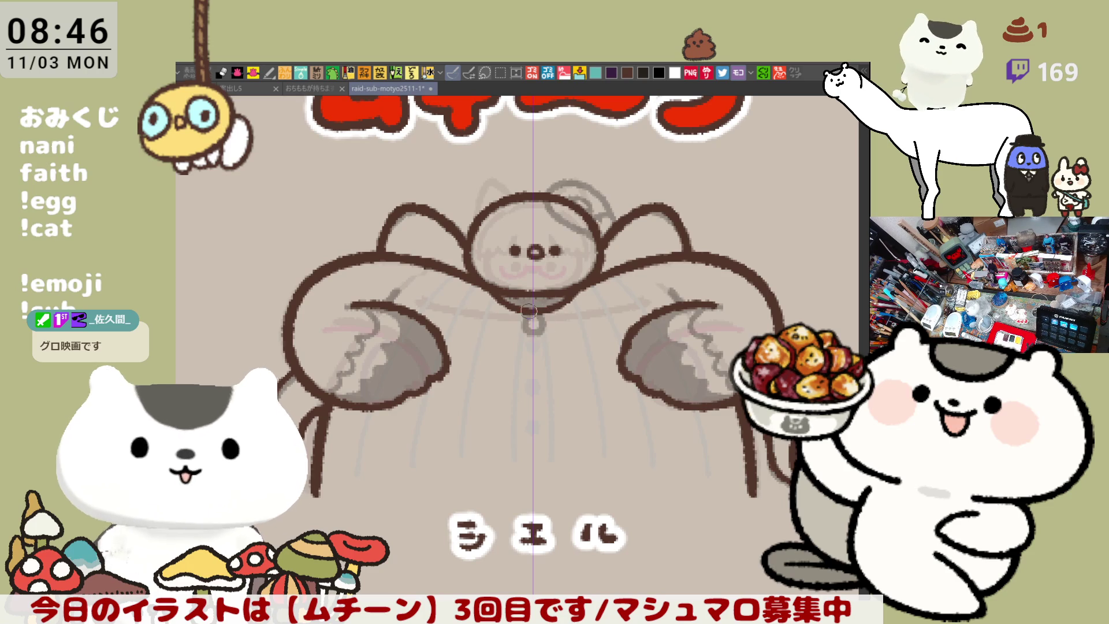
pyautogui.moveTo(530, 316); pyautogui.dragTo(531, 318)
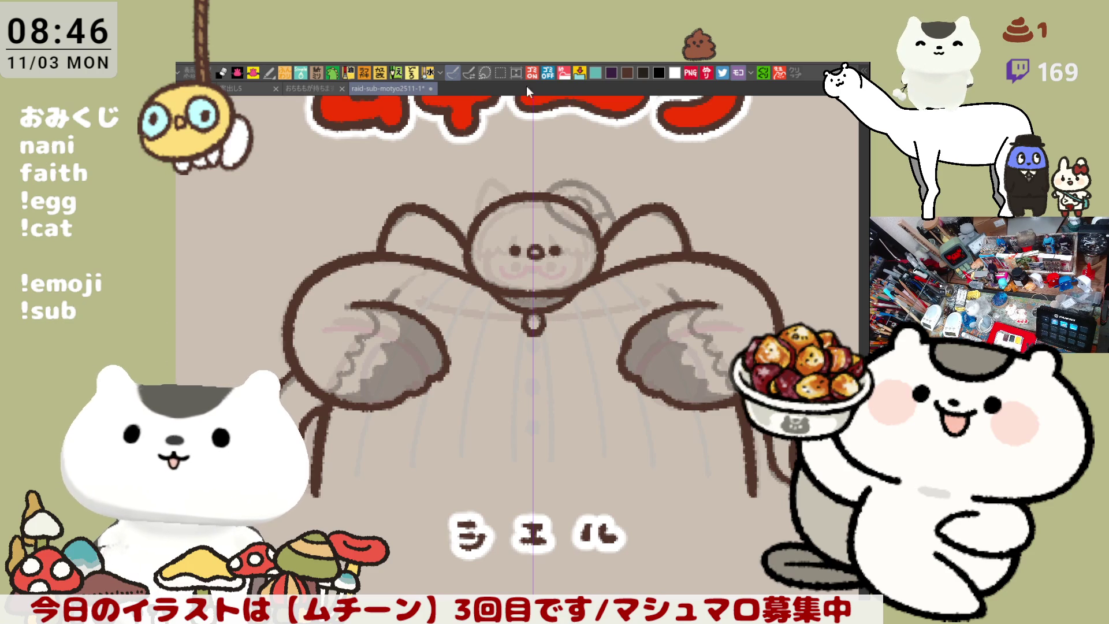
pyautogui.scroll(-2, 554, 324)
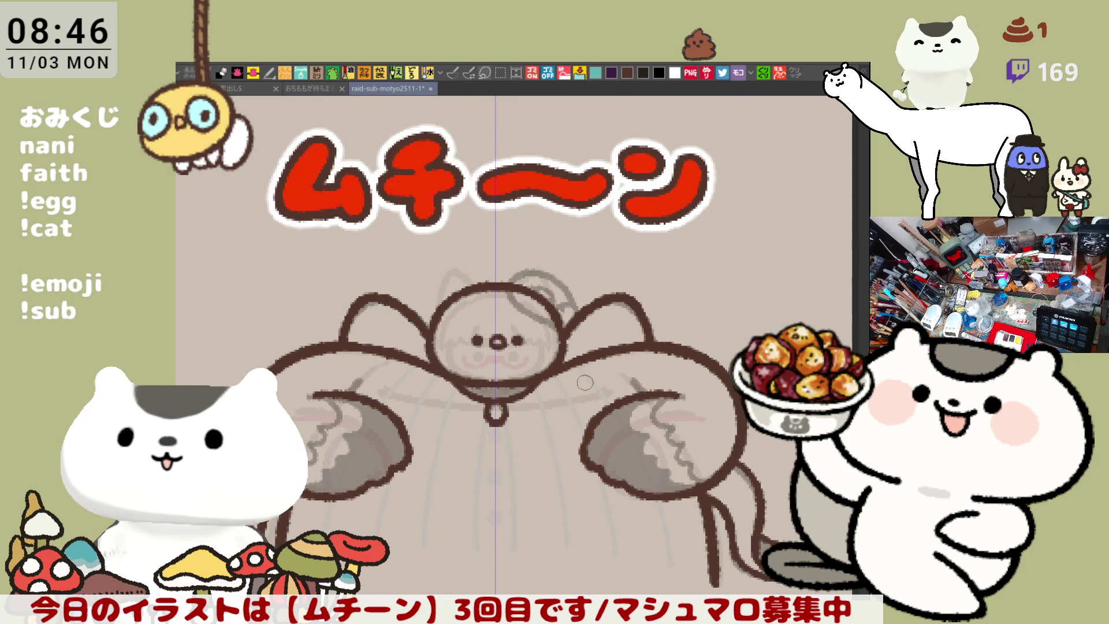
pyautogui.scroll(3, 583, 382)
pyautogui.scroll(1, 584, 382)
# Step: Rework the head's top-right arc and draw an extended dark brown curl on the ornament
pyautogui.moveTo(508, 230)
pyautogui.mouseDown()
pyautogui.moveTo(497, 210)
pyautogui.moveTo(455, 193)
pyautogui.moveTo(485, 194)
pyautogui.moveTo(551, 254)
pyautogui.moveTo(554, 271)
pyautogui.moveTo(564, 254)
pyautogui.mouseUp()
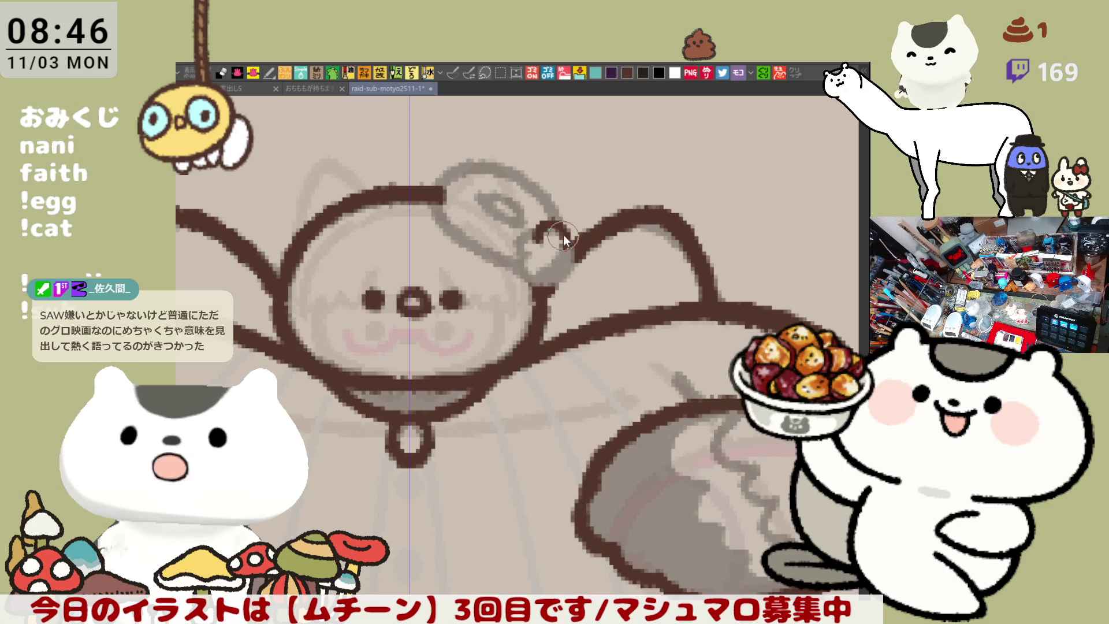
pyautogui.moveTo(539, 234); pyautogui.dragTo(580, 262)
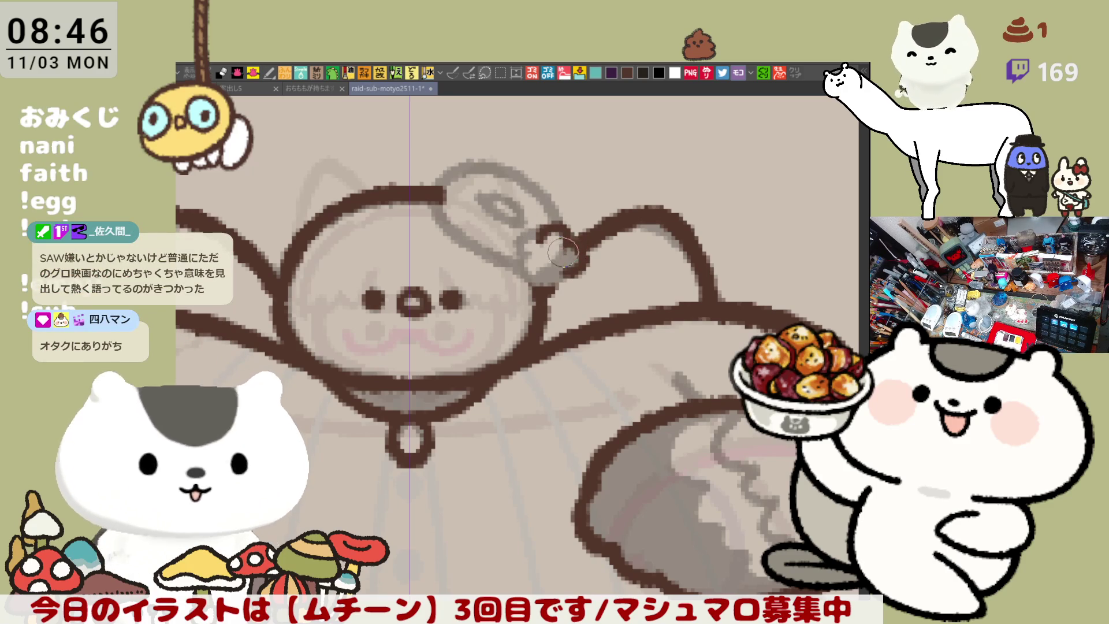
pyautogui.moveTo(566, 254)
pyautogui.mouseDown()
pyautogui.moveTo(582, 264)
pyautogui.moveTo(515, 248)
pyautogui.moveTo(534, 286)
pyautogui.mouseUp()
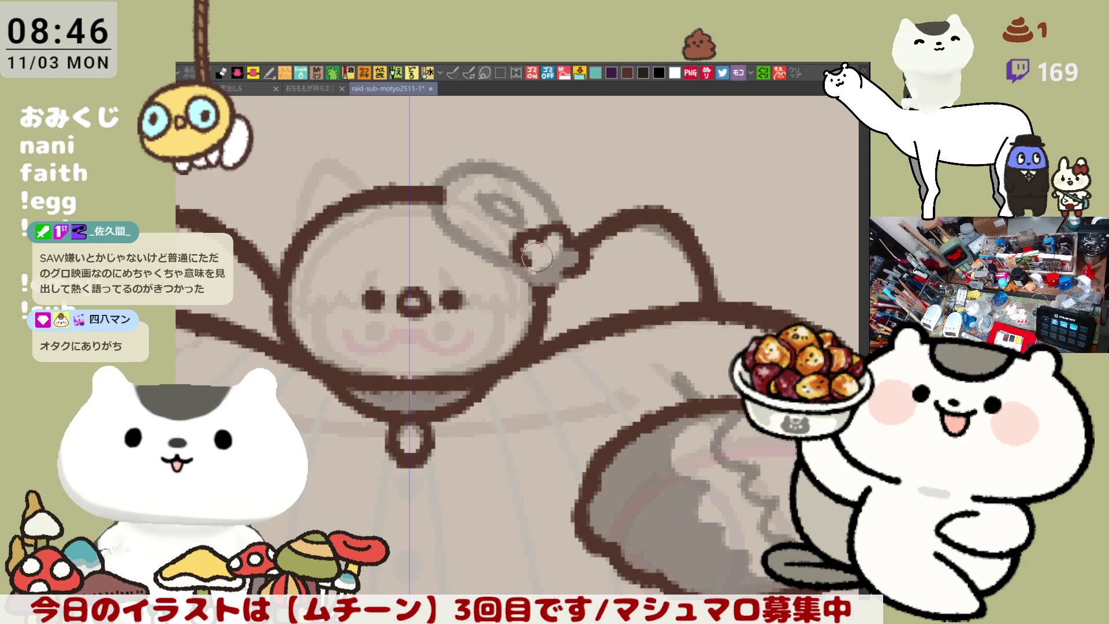
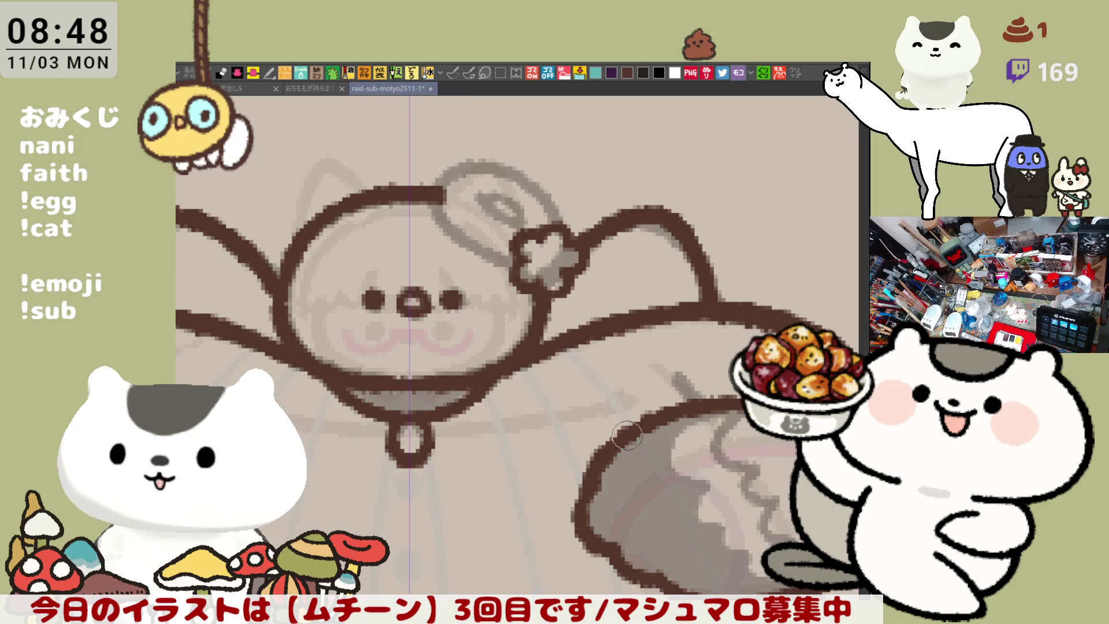
# Step: Erase the stray end of the brown line by the hat and retry the hat's top edge
pyautogui.moveTo(504, 316); pyautogui.dragTo(634, 287)
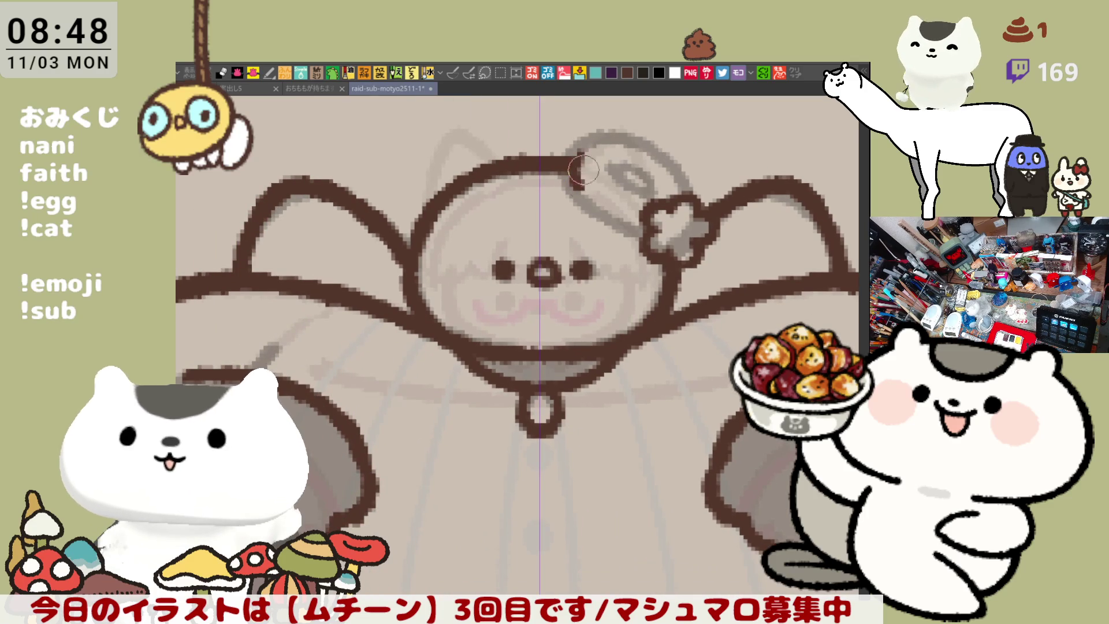
pyautogui.moveTo(583, 163)
pyautogui.mouseDown()
pyautogui.moveTo(571, 166)
pyautogui.moveTo(571, 148)
pyautogui.moveTo(650, 228)
pyautogui.mouseUp()
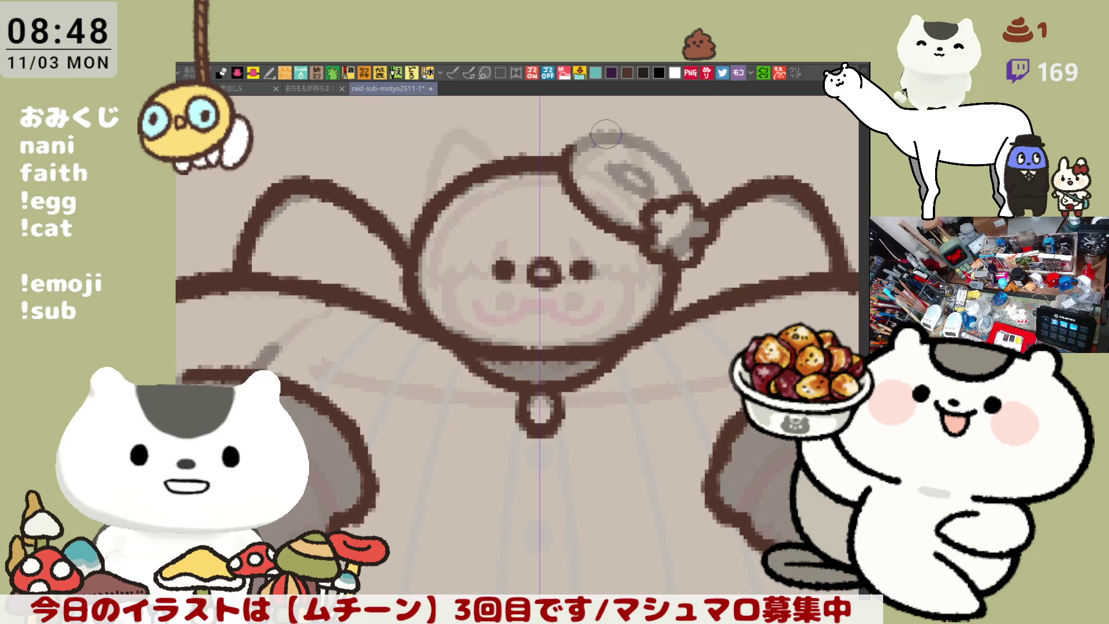
pyautogui.moveTo(569, 149)
pyautogui.mouseDown()
pyautogui.moveTo(610, 143)
pyautogui.moveTo(597, 128)
pyautogui.moveTo(596, 140)
pyautogui.moveTo(563, 151)
pyautogui.mouseUp()
pyautogui.hotkey('ctrl', 'z')
pyautogui.hotkey('ctrl', 'z')
pyautogui.hotkey('ctrl', 'z')
pyautogui.hotkey('ctrl', 'z')
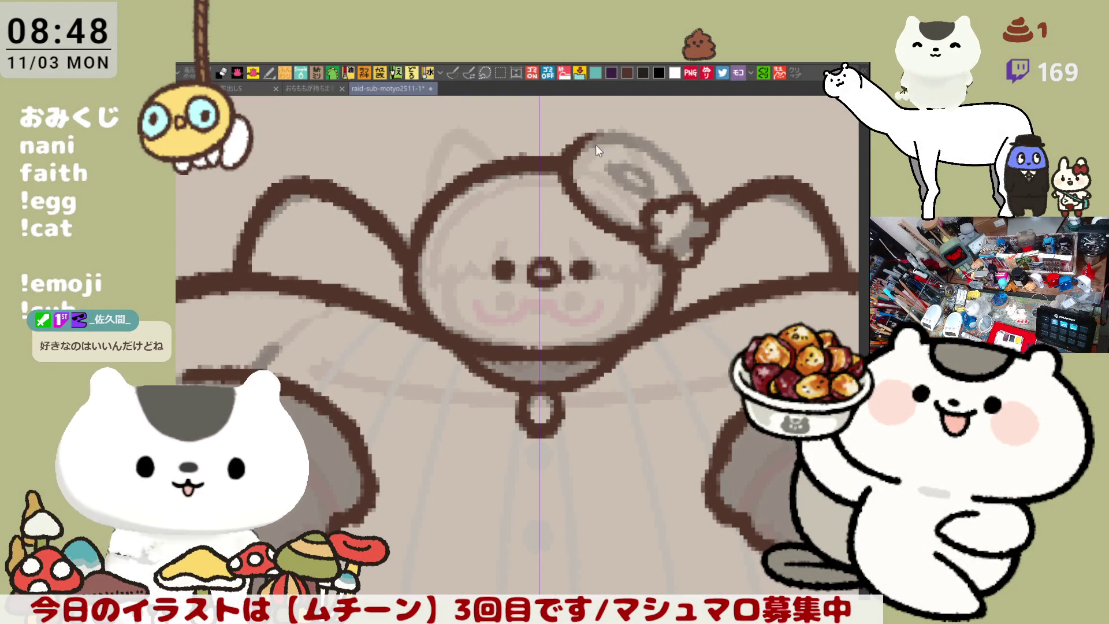
# Step: Redraw the hat's top and right outline so it runs down to the bow
pyautogui.moveTo(598, 141)
pyautogui.mouseDown()
pyautogui.moveTo(577, 173)
pyautogui.moveTo(621, 142)
pyautogui.moveTo(647, 141)
pyautogui.mouseUp()
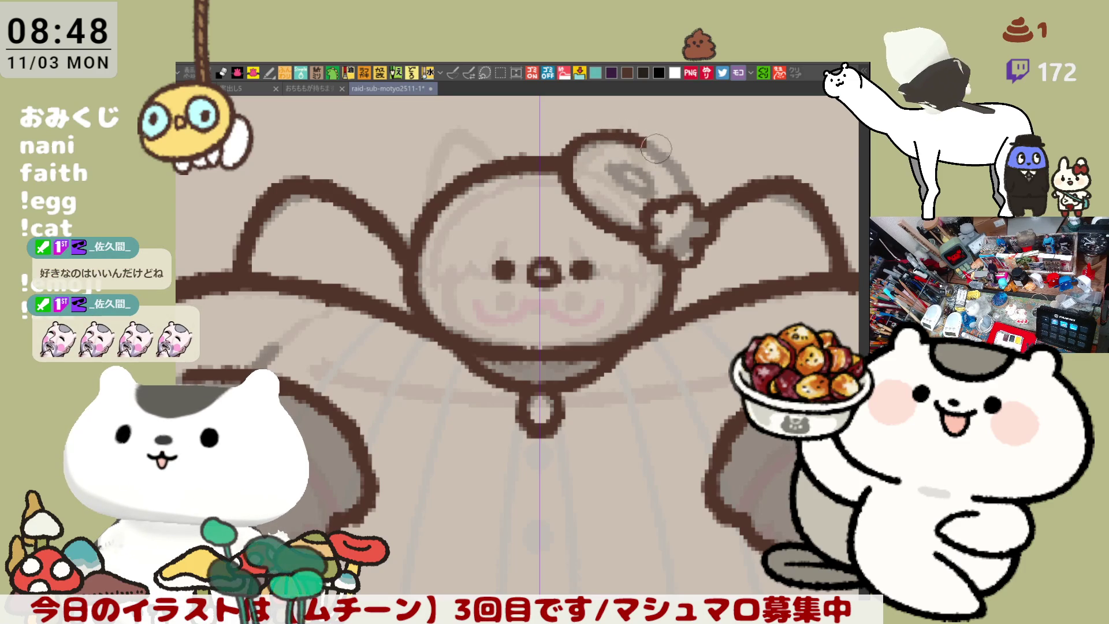
pyautogui.moveTo(647, 140); pyautogui.dragTo(690, 199)
pyautogui.hotkey('ctrl', 'z')
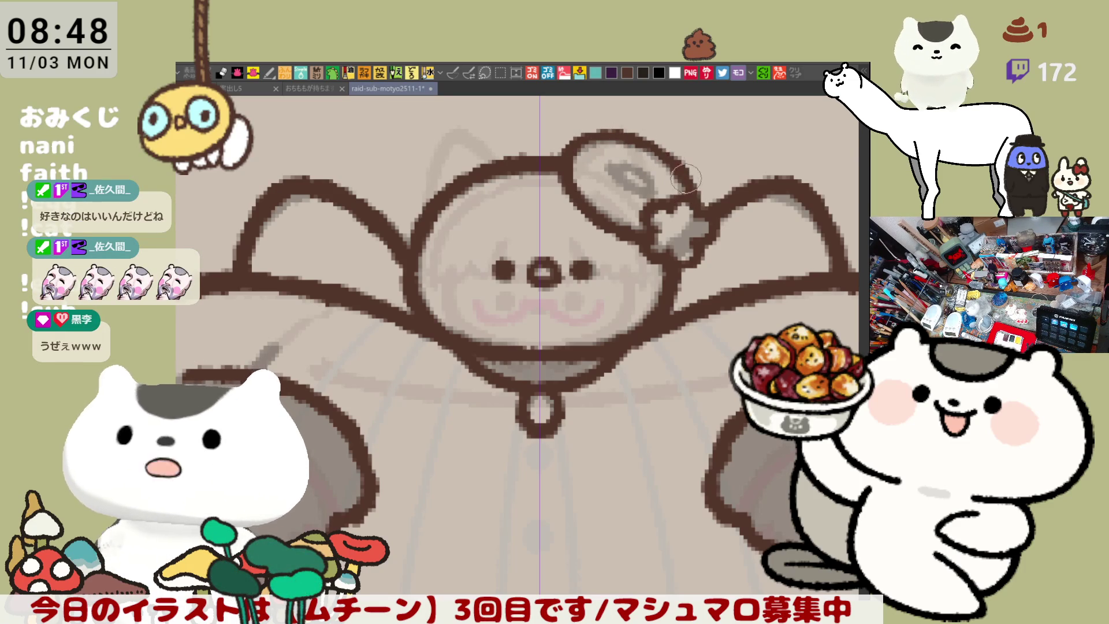
pyautogui.hotkey('ctrl', 'z')
pyautogui.moveTo(632, 138)
pyautogui.mouseDown()
pyautogui.moveTo(687, 196)
pyautogui.moveTo(687, 182)
pyautogui.mouseUp()
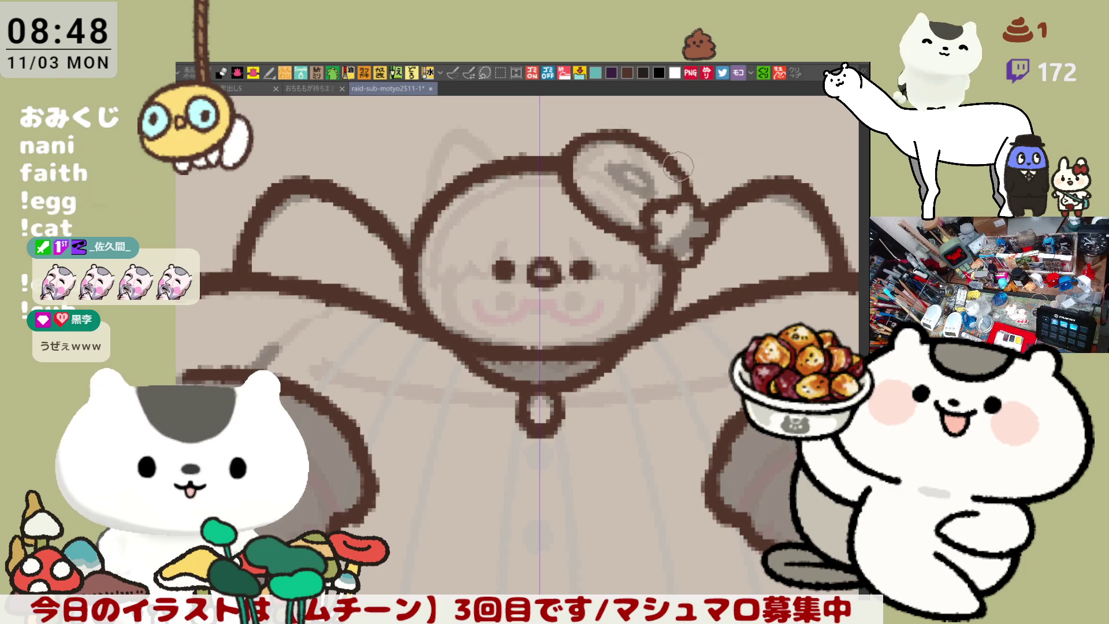
pyautogui.moveTo(679, 178)
pyautogui.mouseDown()
pyautogui.moveTo(702, 200)
pyautogui.moveTo(678, 154)
pyautogui.moveTo(636, 180)
pyautogui.mouseUp()
pyautogui.scroll(2, 549, 173)
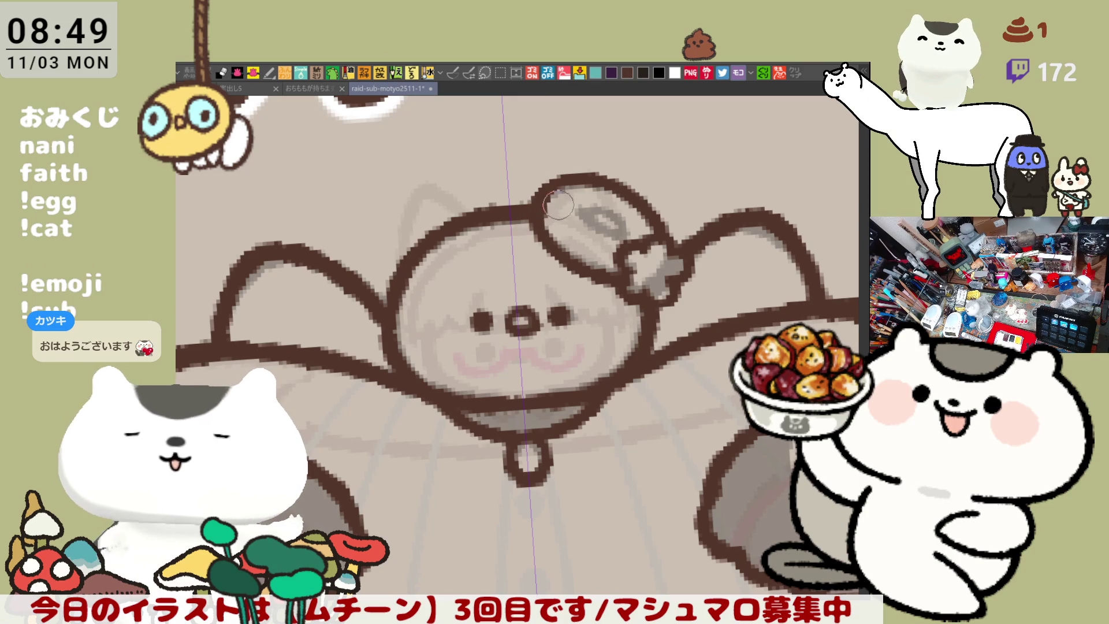
# Step: Paint darker shading inside the donut hat, including its upper-left part and ring
pyautogui.moveTo(670, 180)
pyautogui.mouseDown()
pyautogui.moveTo(685, 187)
pyautogui.moveTo(676, 167)
pyautogui.mouseUp()
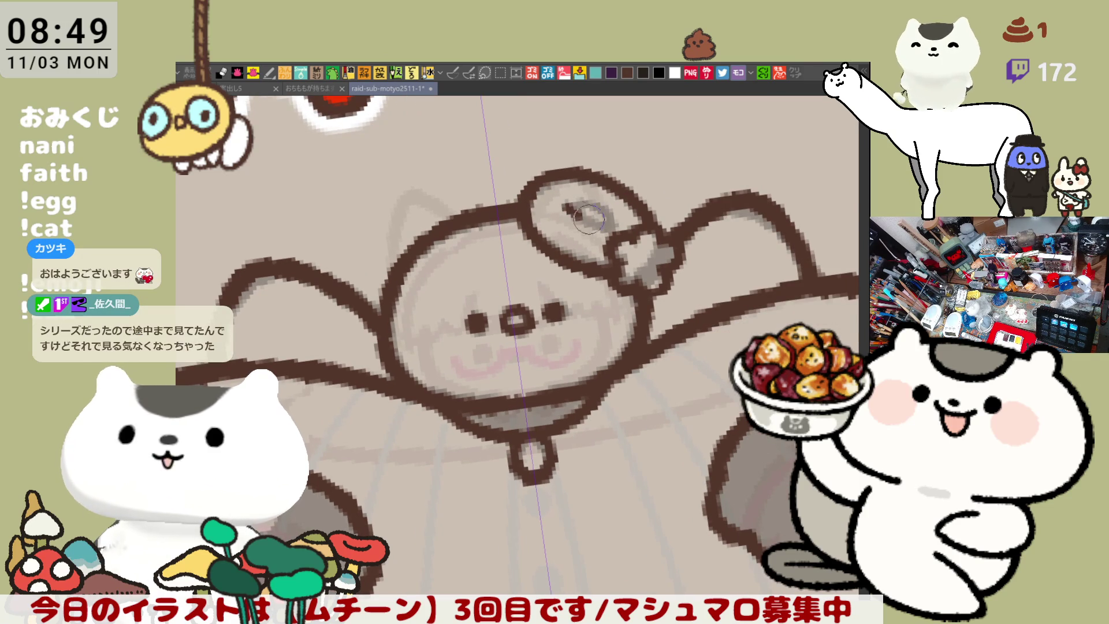
pyautogui.moveTo(566, 207)
pyautogui.mouseDown()
pyautogui.moveTo(608, 230)
pyautogui.moveTo(594, 213)
pyautogui.moveTo(606, 229)
pyautogui.moveTo(698, 206)
pyautogui.mouseUp()
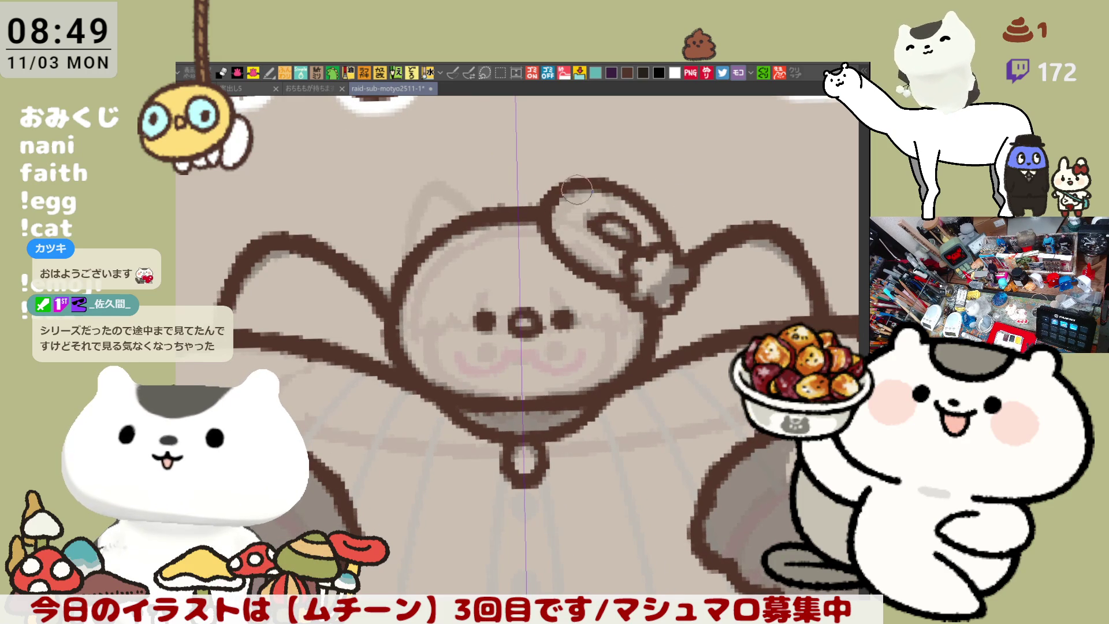
pyautogui.moveTo(565, 189); pyautogui.dragTo(577, 224)
pyautogui.hotkey('ctrl', 'z')
pyautogui.moveTo(557, 182); pyautogui.dragTo(579, 234)
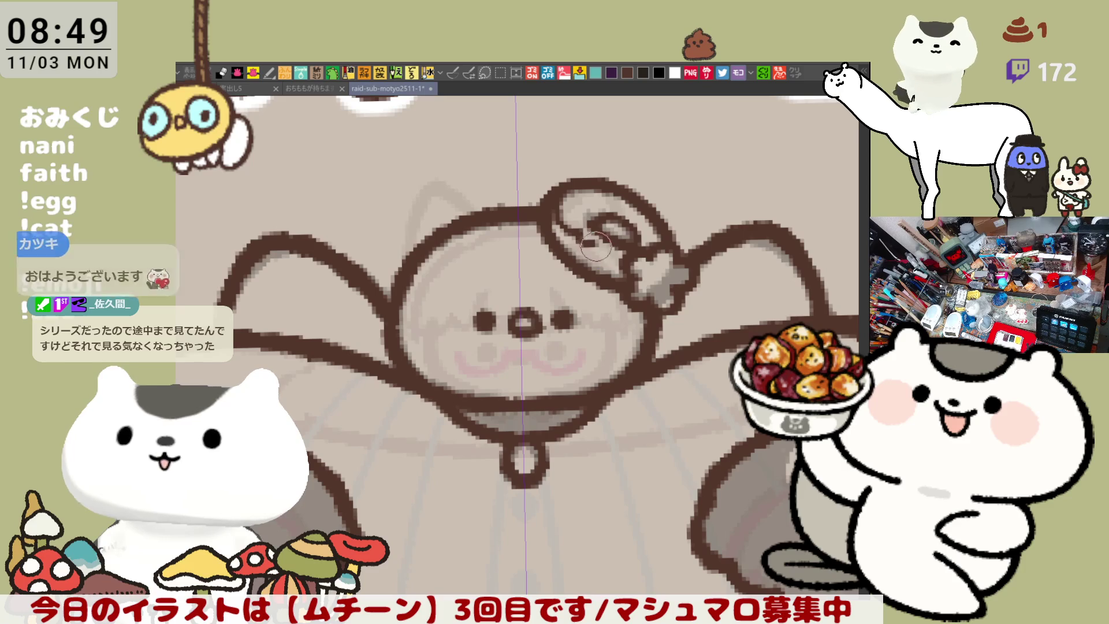
pyautogui.hotkey('ctrl', 'z')
pyautogui.moveTo(556, 177)
pyautogui.mouseDown()
pyautogui.moveTo(579, 238)
pyautogui.moveTo(617, 267)
pyautogui.mouseUp()
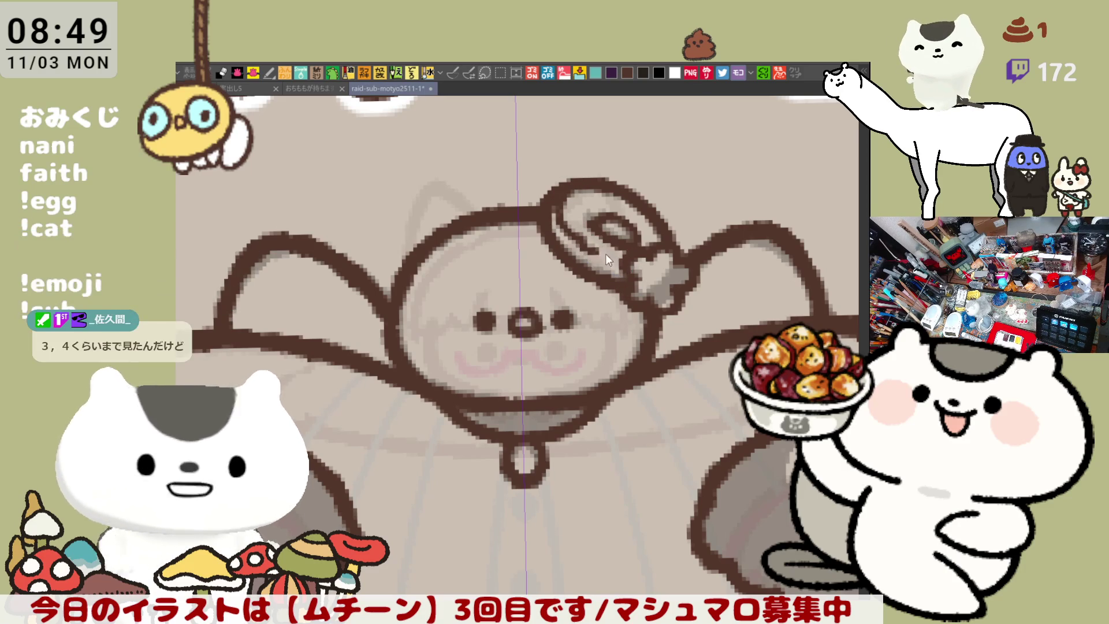
pyautogui.moveTo(596, 249); pyautogui.dragTo(618, 266)
# Step: Add light highlights along the hat band and save the drawing
pyautogui.moveTo(564, 242)
pyautogui.mouseDown()
pyautogui.moveTo(553, 218)
pyautogui.moveTo(598, 265)
pyautogui.mouseUp()
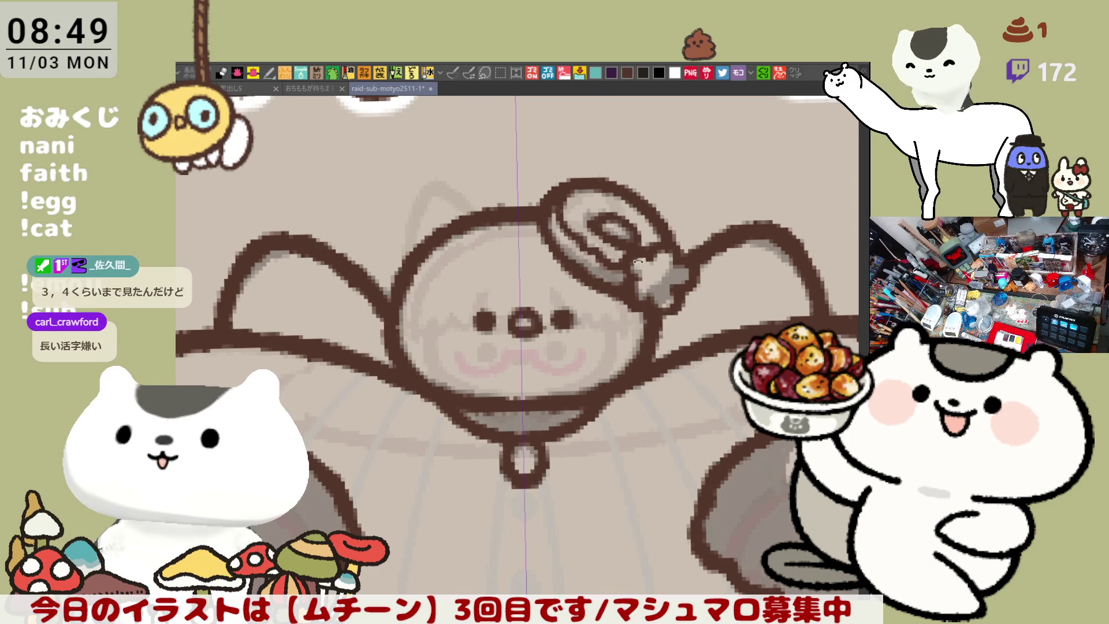
pyautogui.moveTo(628, 270); pyautogui.dragTo(653, 254)
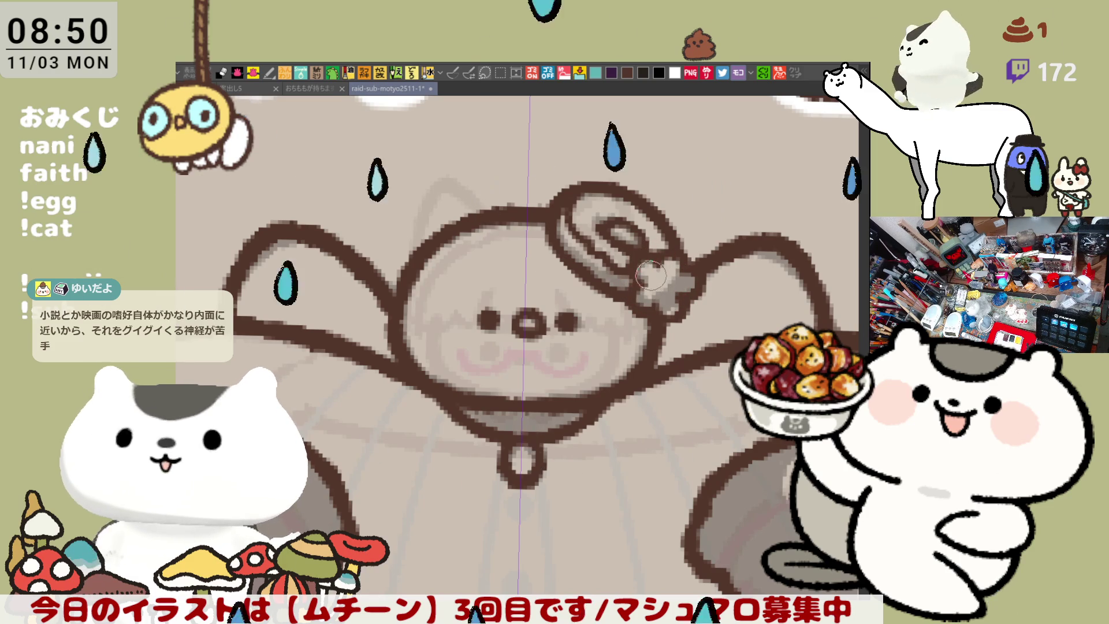
pyautogui.hotkey('ctrl', 's')
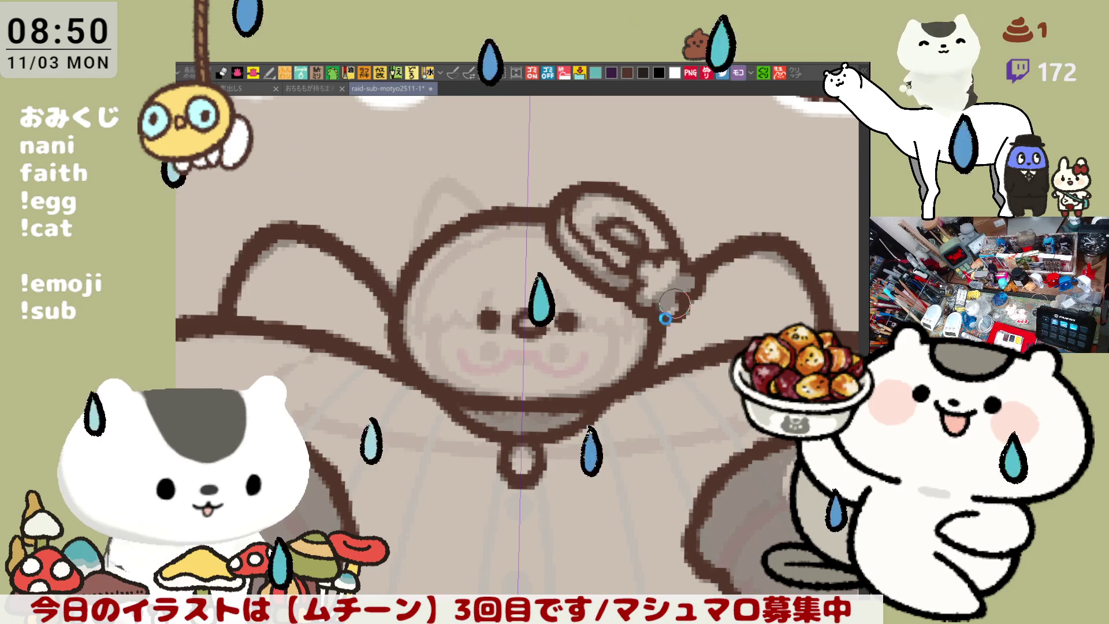
pyautogui.scroll(-5, 665, 338)
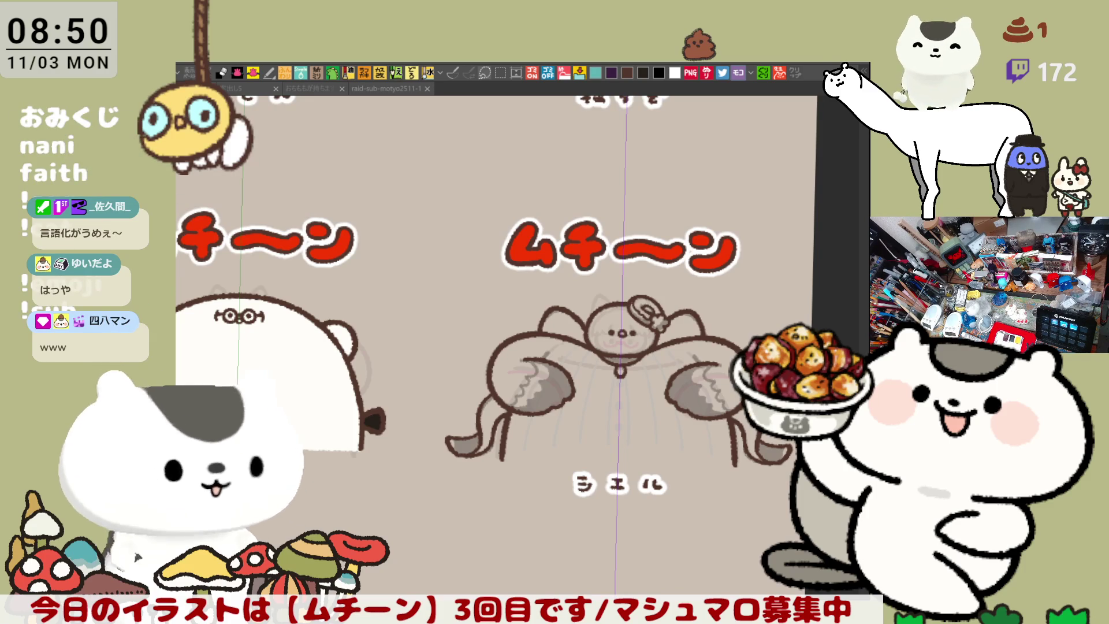
pyautogui.moveTo(577, 346); pyautogui.dragTo(493, 321)
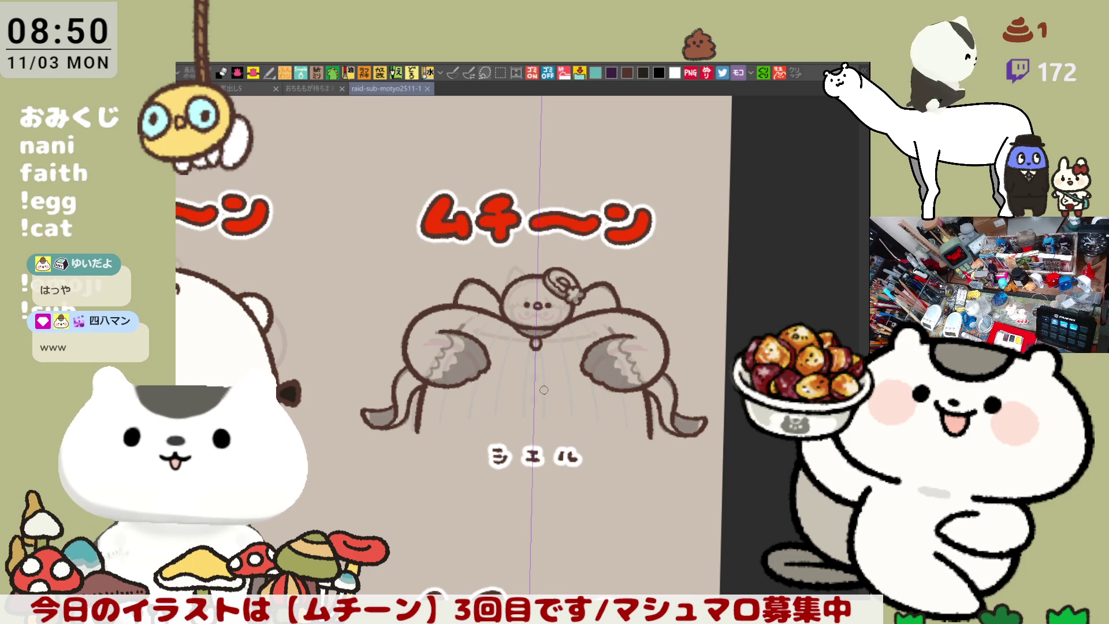
pyautogui.scroll(1, 543, 389)
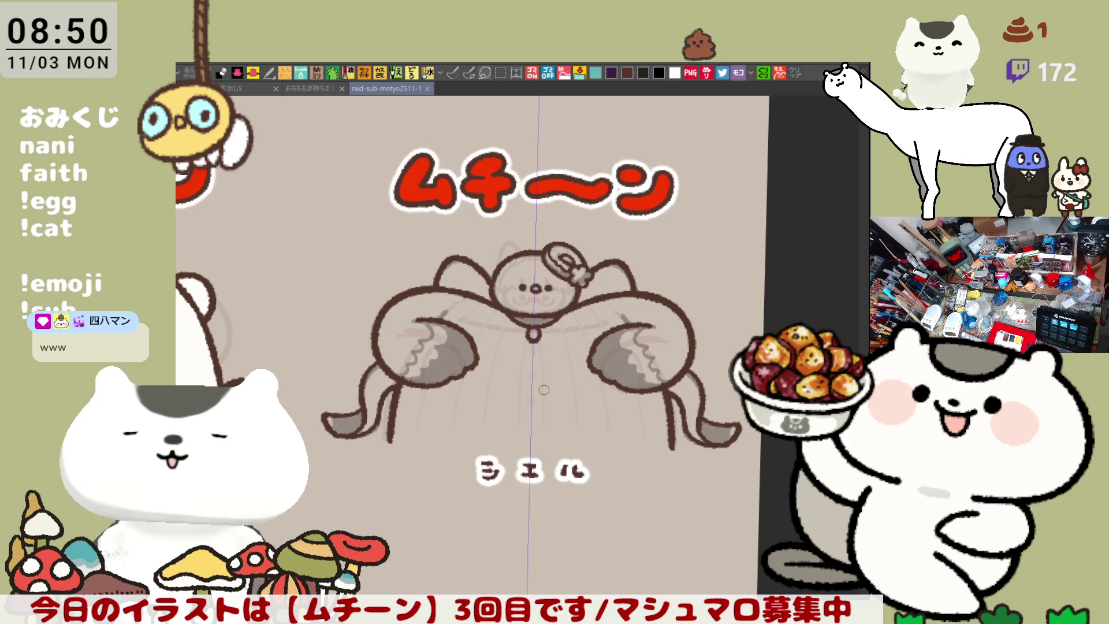
pyautogui.press('^')
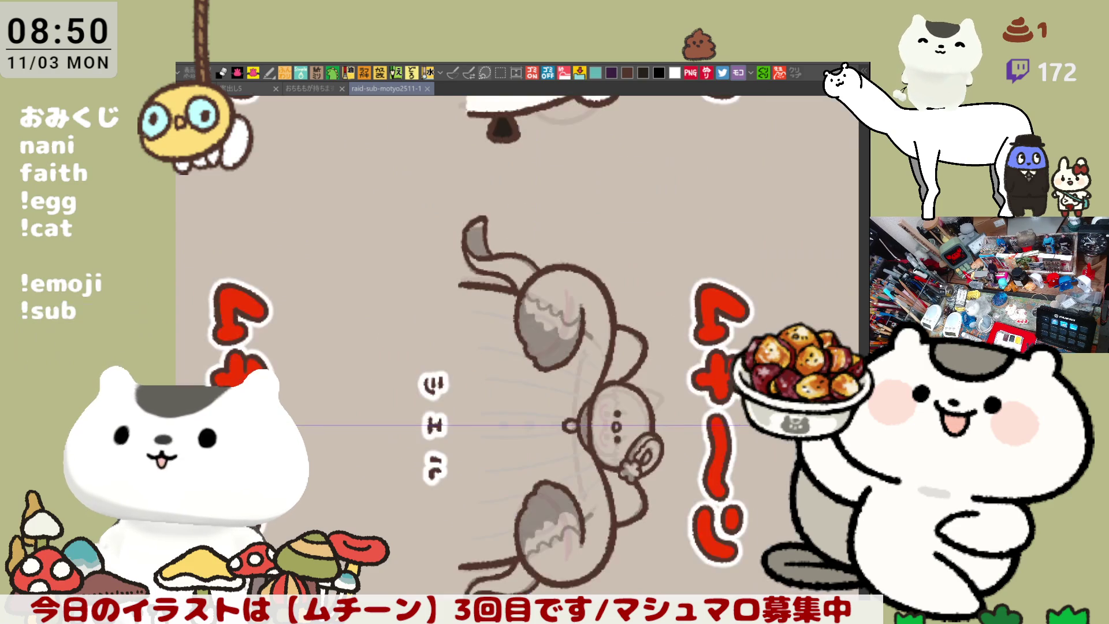
pyautogui.press('-')
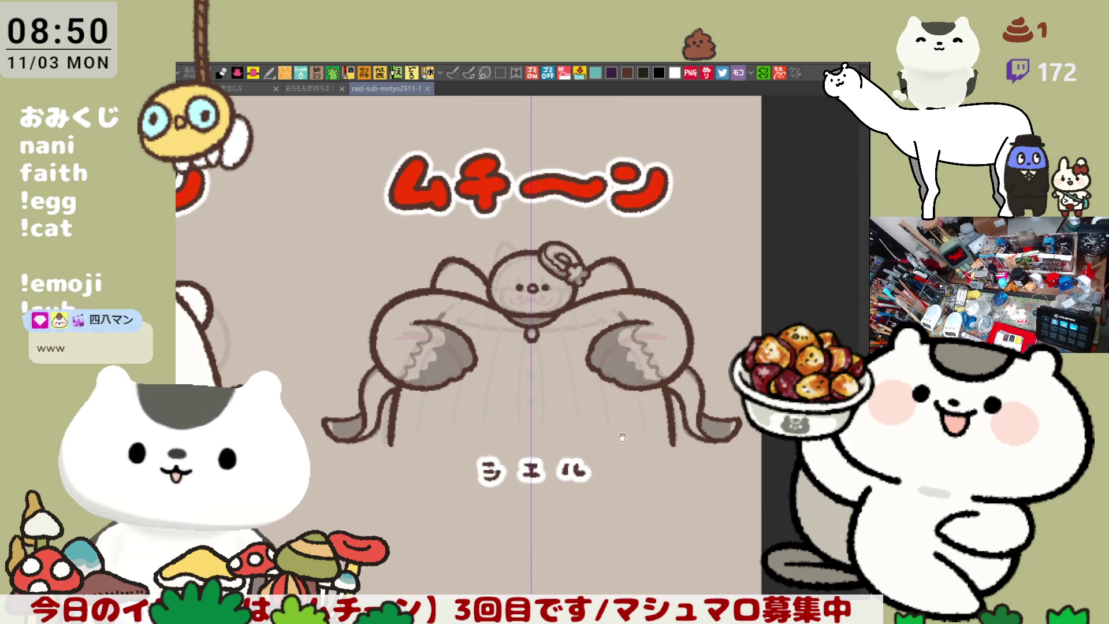
pyautogui.scroll(2, 613, 388)
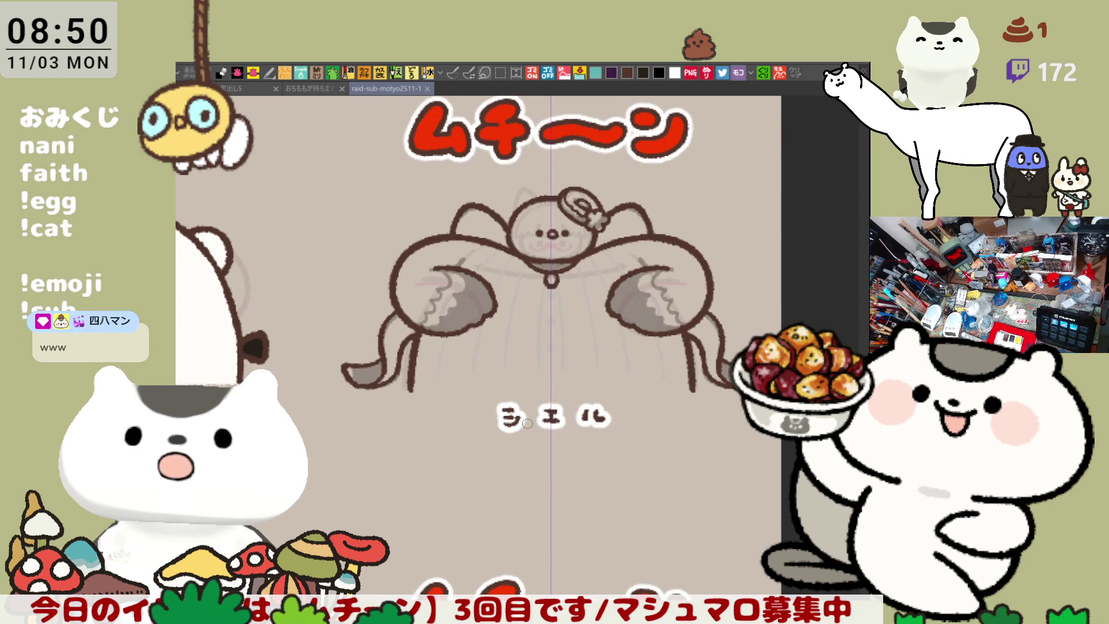
pyautogui.moveTo(466, 442); pyautogui.dragTo(435, 500)
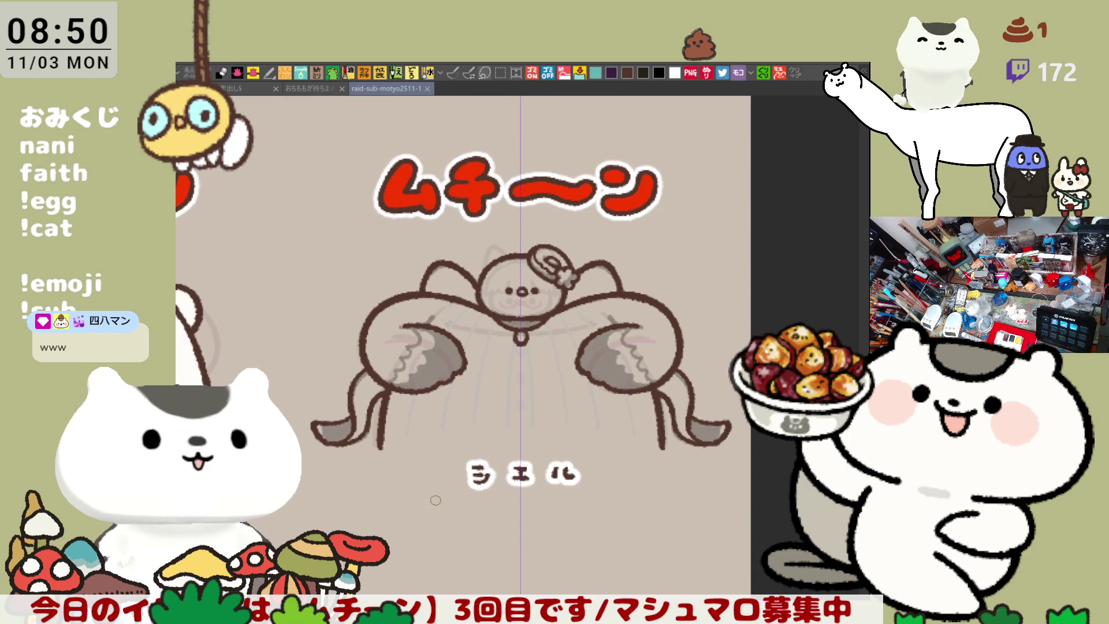
pyautogui.scroll(3, 435, 500)
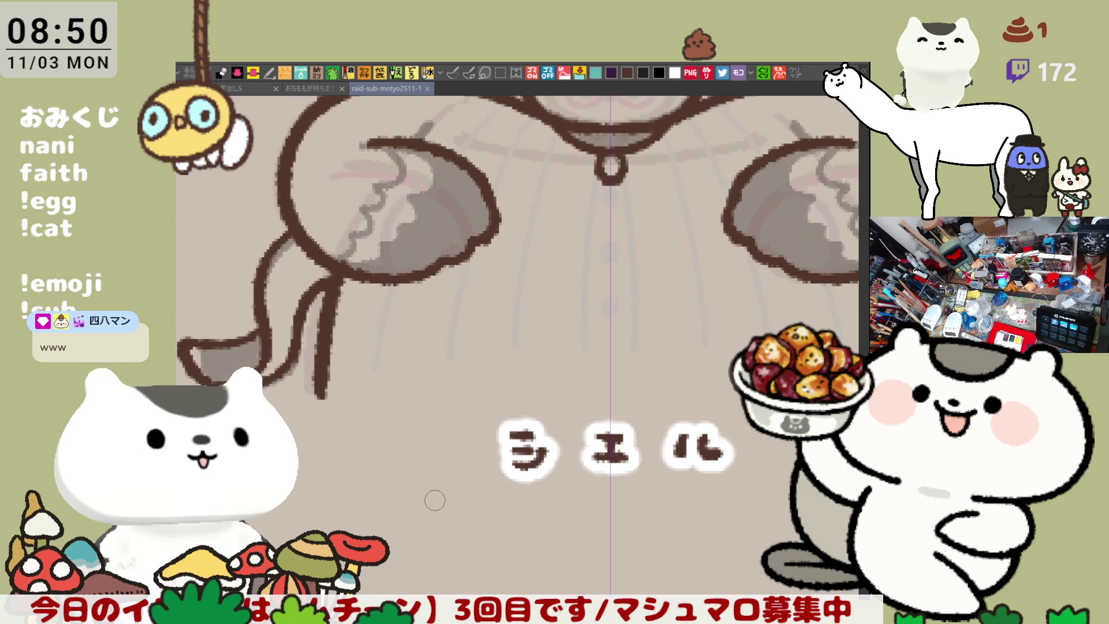
pyautogui.moveTo(672, 234); pyautogui.dragTo(545, 410)
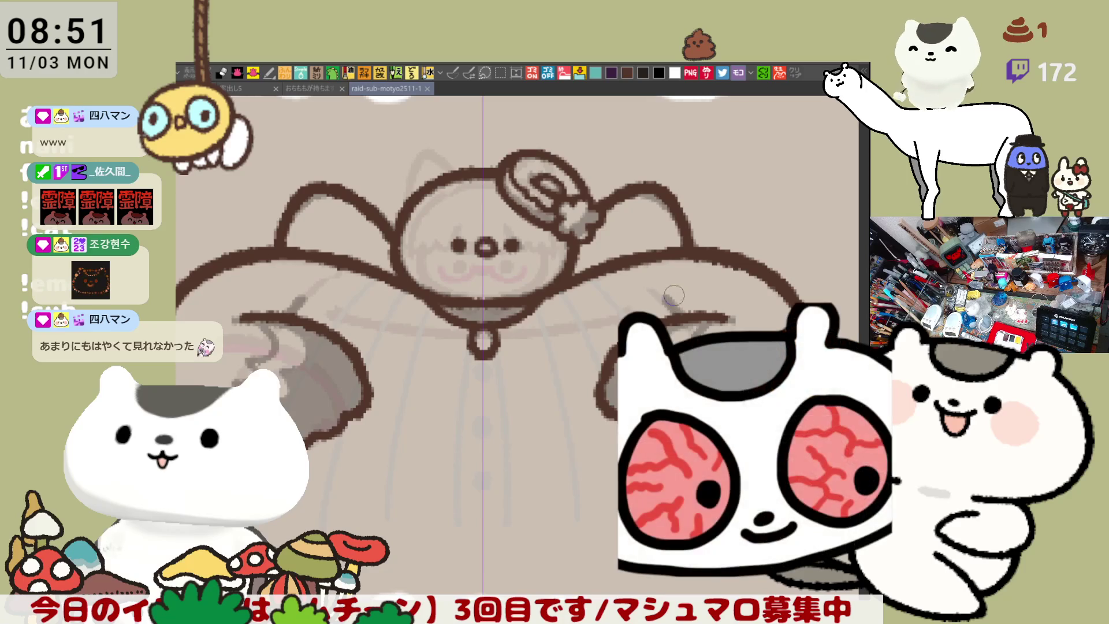
pyautogui.click(668, 297)
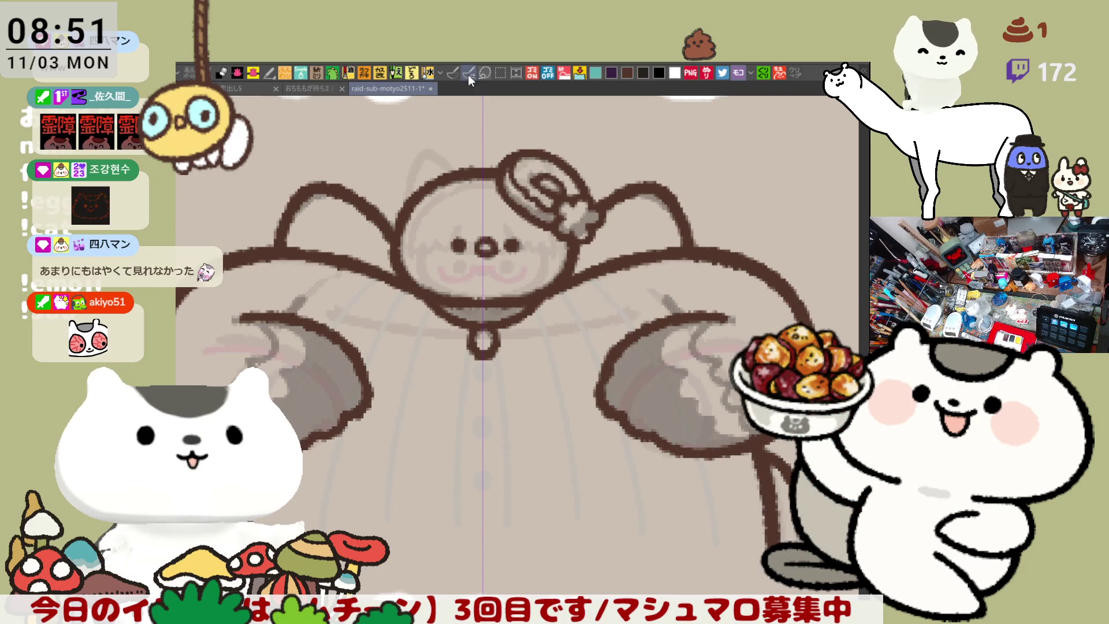
pyautogui.moveTo(309, 299); pyautogui.dragTo(280, 314)
pyautogui.hotkey('ctrl', 'z')
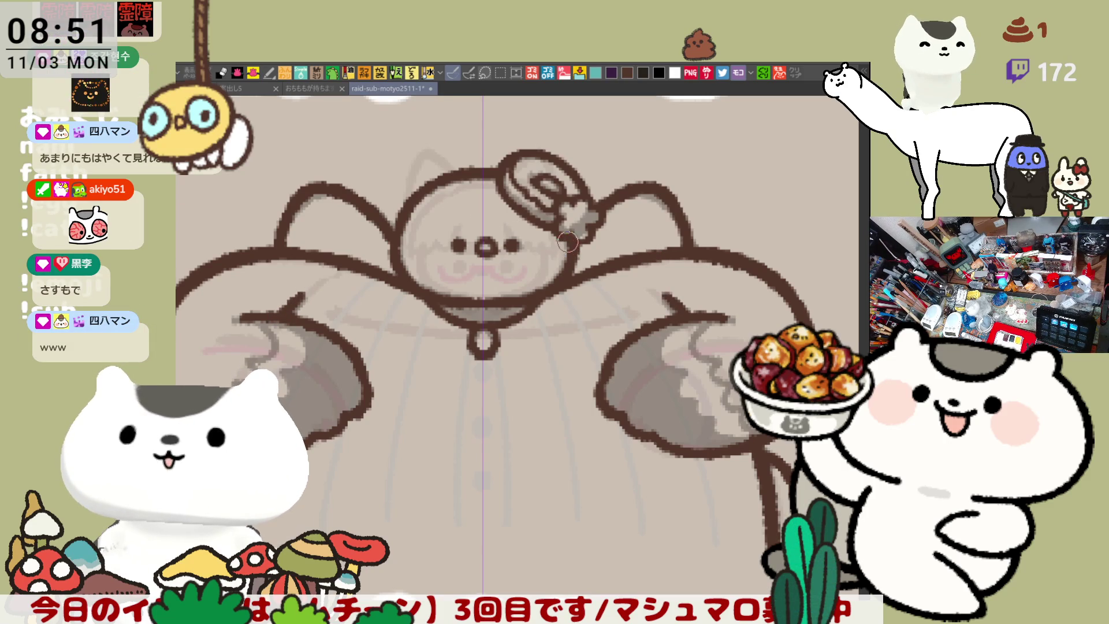
pyautogui.moveTo(568, 247); pyautogui.dragTo(577, 299)
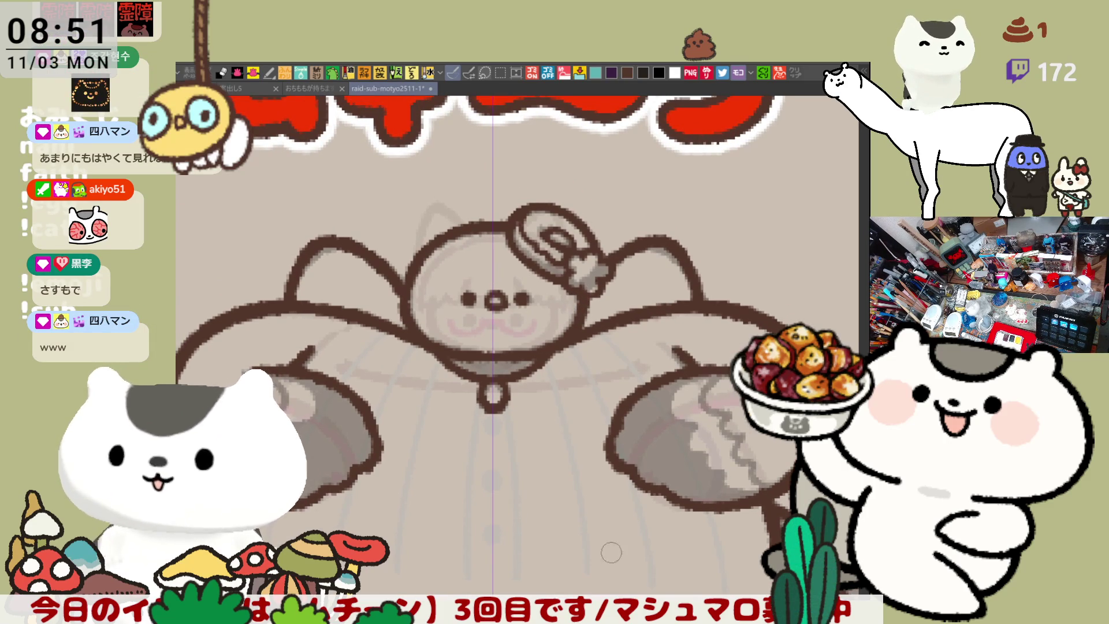
pyautogui.moveTo(447, 569); pyautogui.dragTo(447, 366)
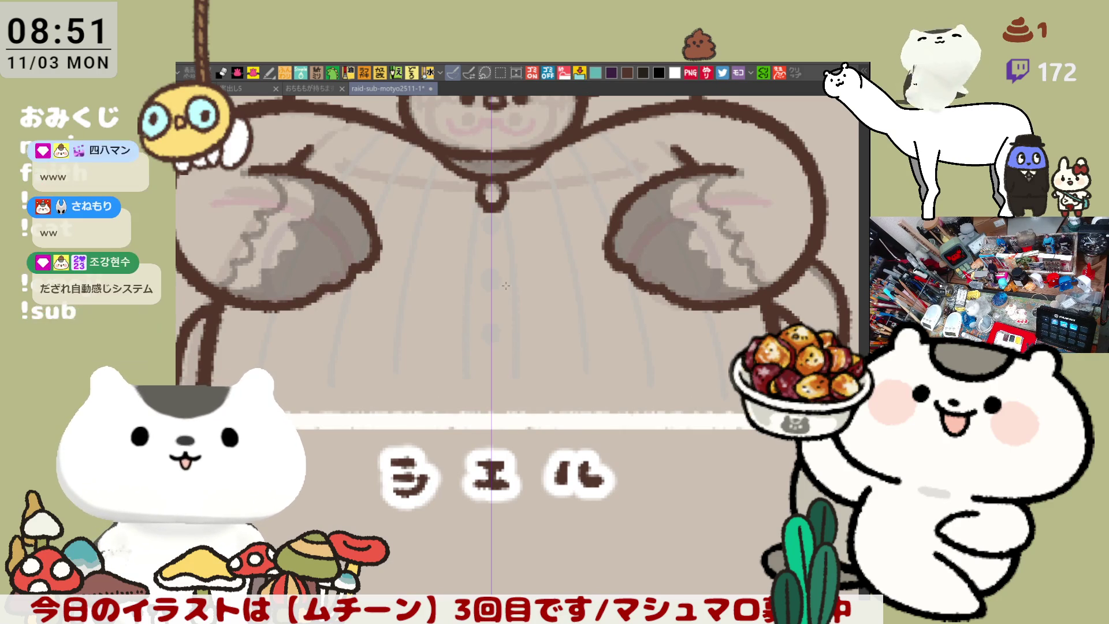
pyautogui.scroll(-3, 506, 285)
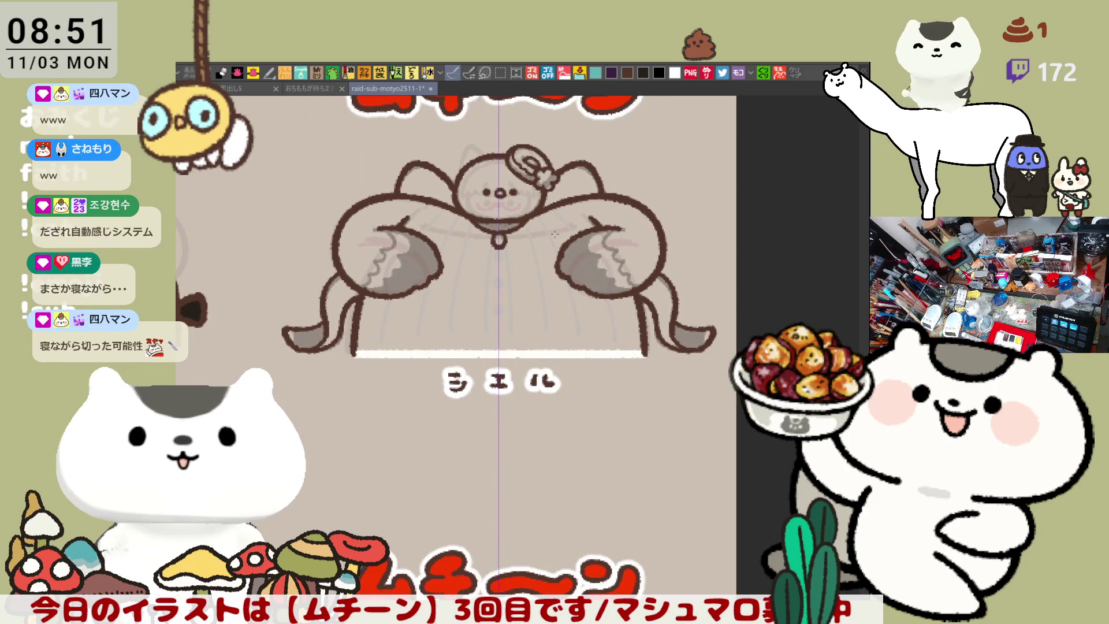
pyautogui.scroll(3, 562, 392)
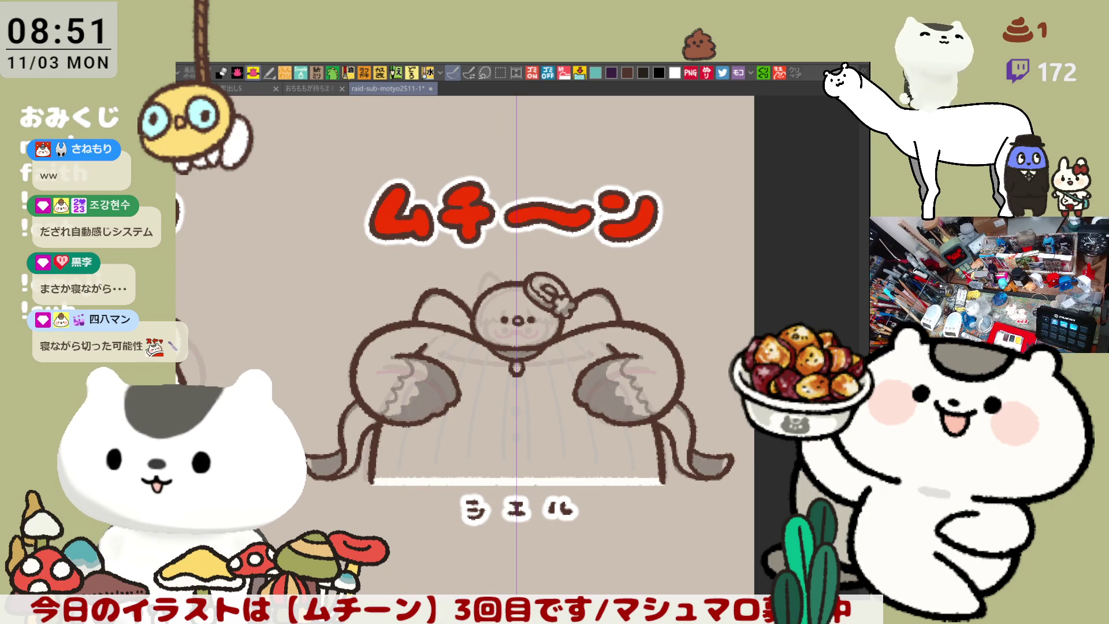
# Step: Fill the character's body, arms and wings white
pyautogui.click(509, 431)
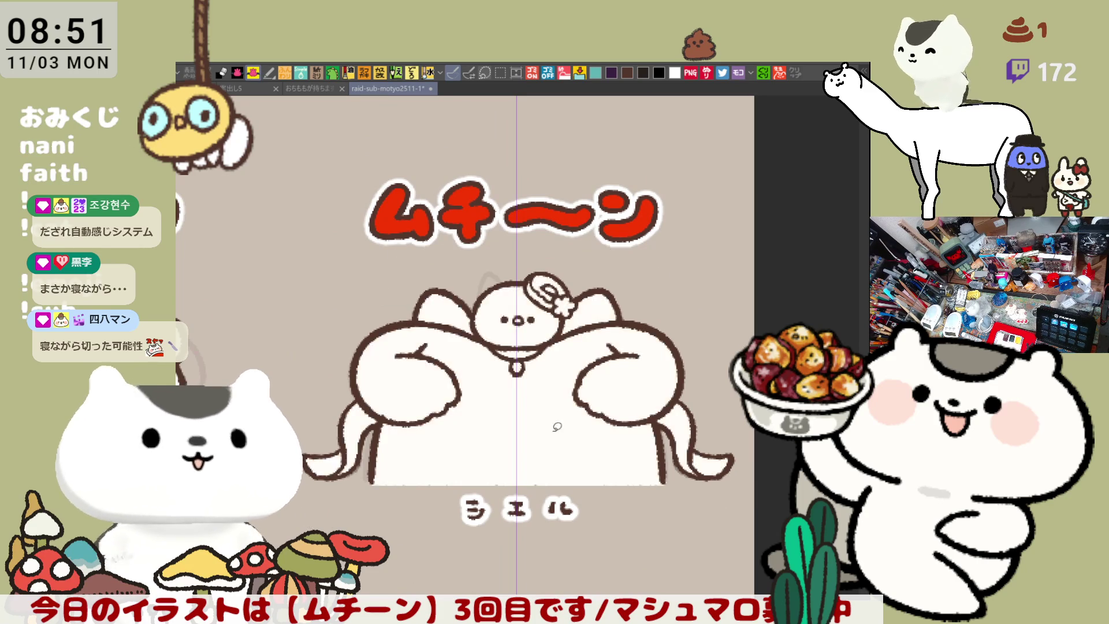
pyautogui.hotkey('ctrl', 'z')
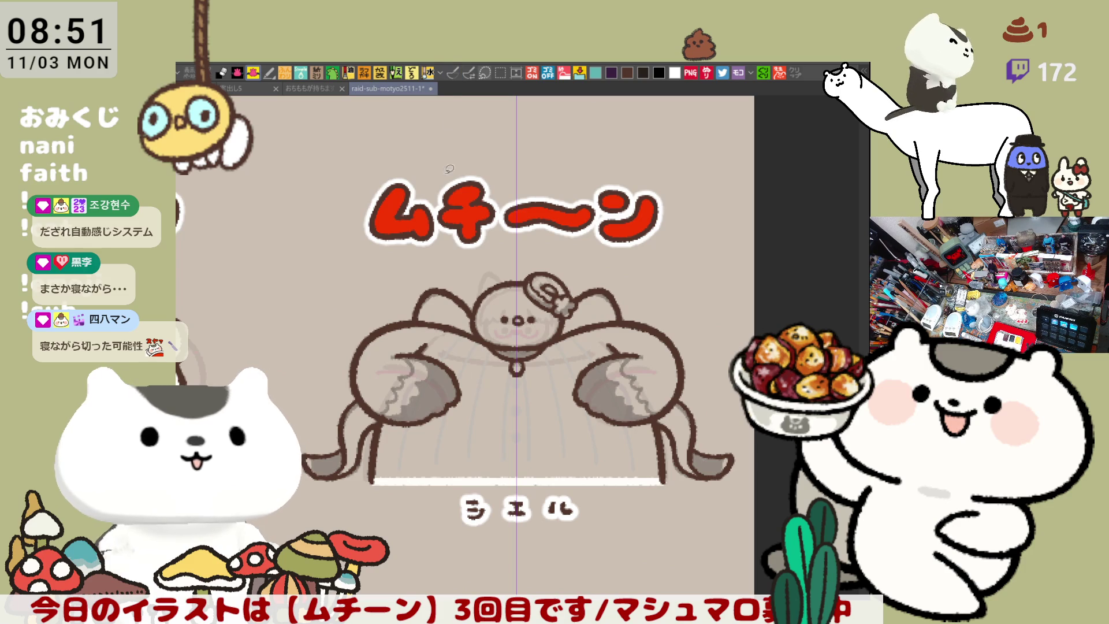
pyautogui.click(507, 428)
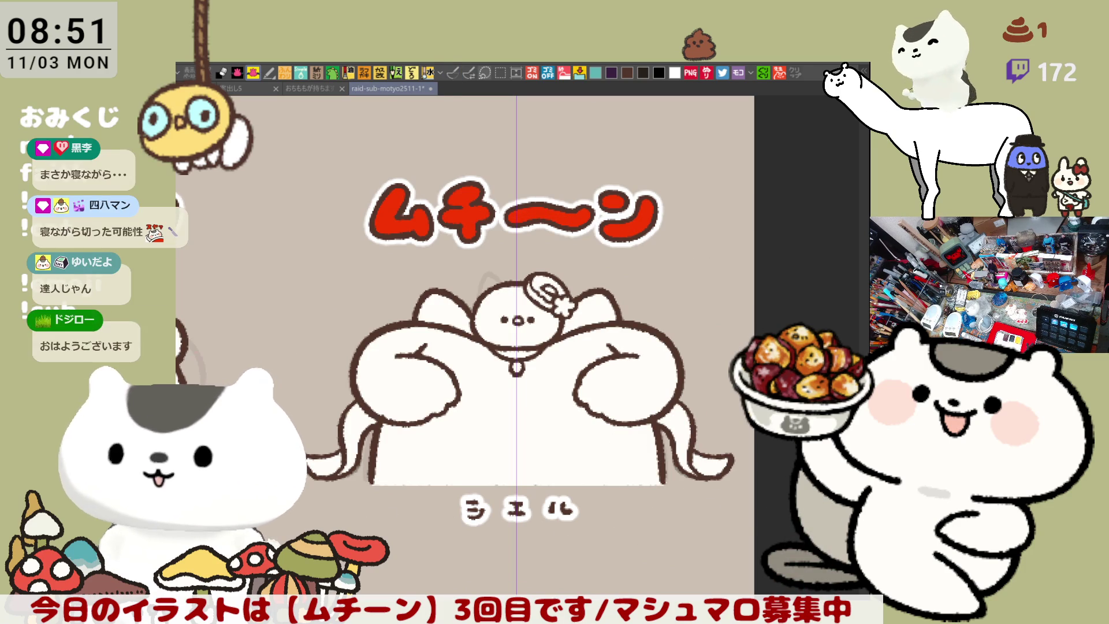
# Step: Fill the cape's left and upper areas and the collar band teal
pyautogui.moveTo(514, 347); pyautogui.dragTo(568, 369)
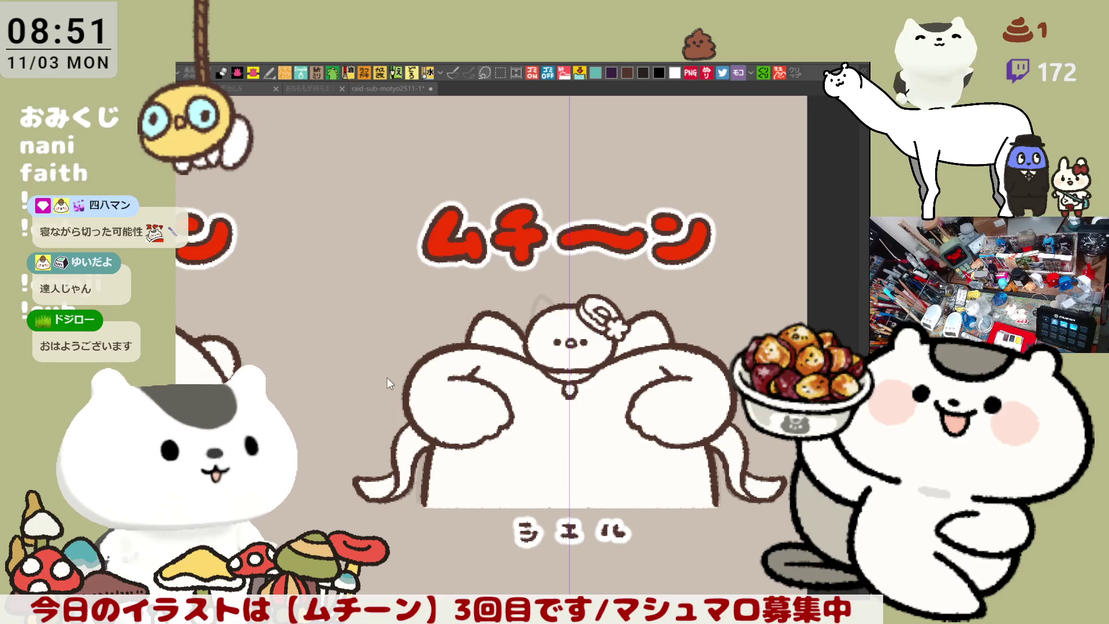
pyautogui.click(416, 445)
pyautogui.click(575, 375)
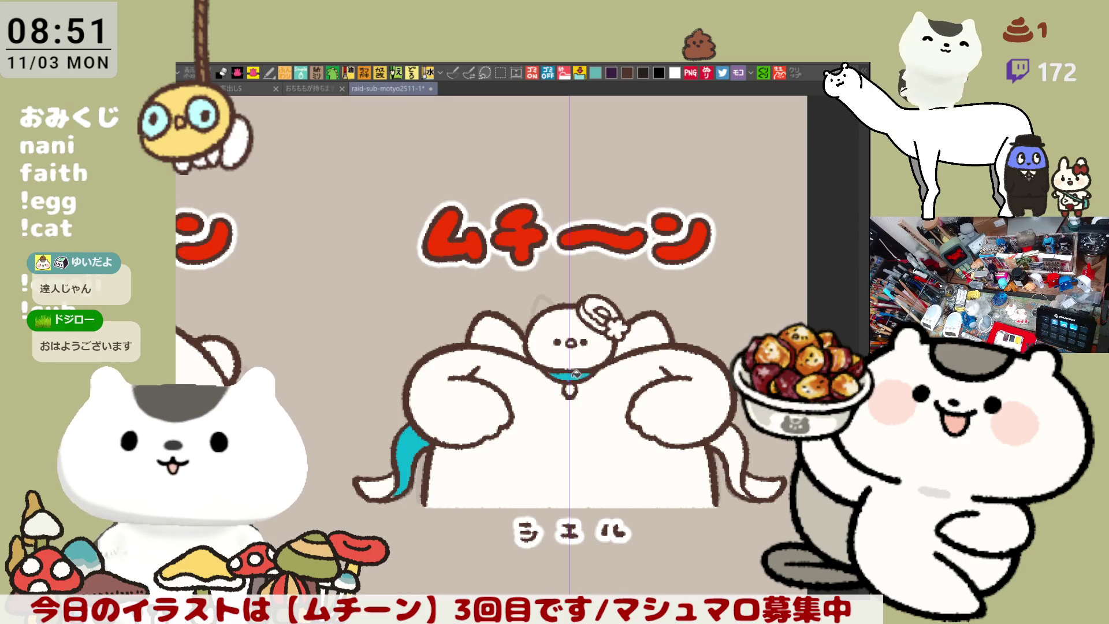
pyautogui.click(510, 336)
pyautogui.click(651, 334)
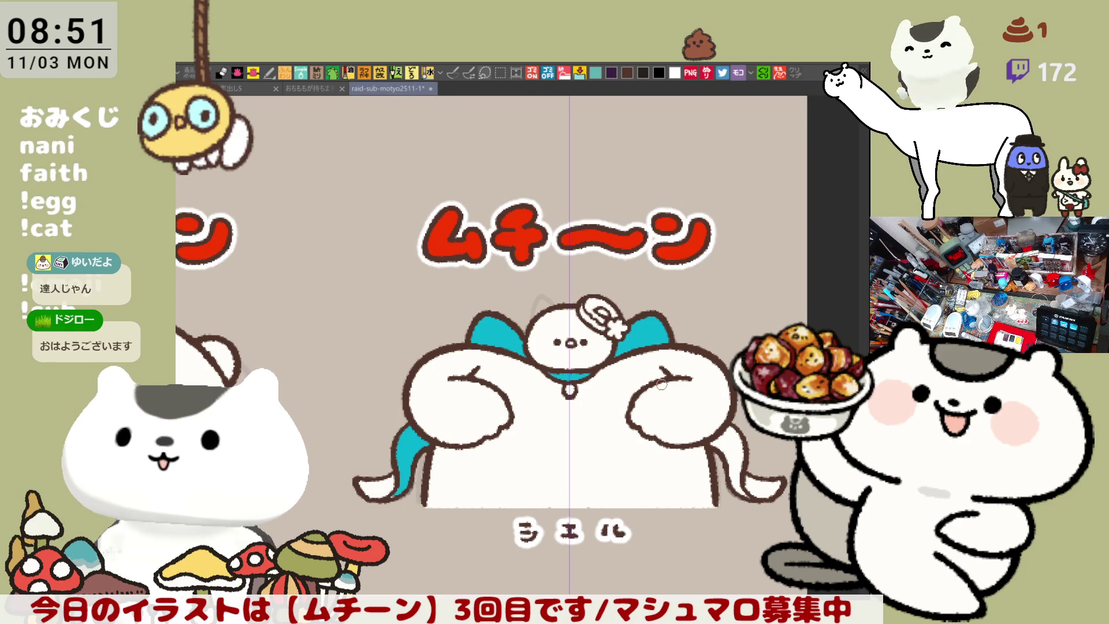
# Step: Pan and zoom around the sheet to check the fills, title and lettering, ending centred on the face
pyautogui.scroll(3, 662, 383)
pyautogui.scroll(2, 658, 438)
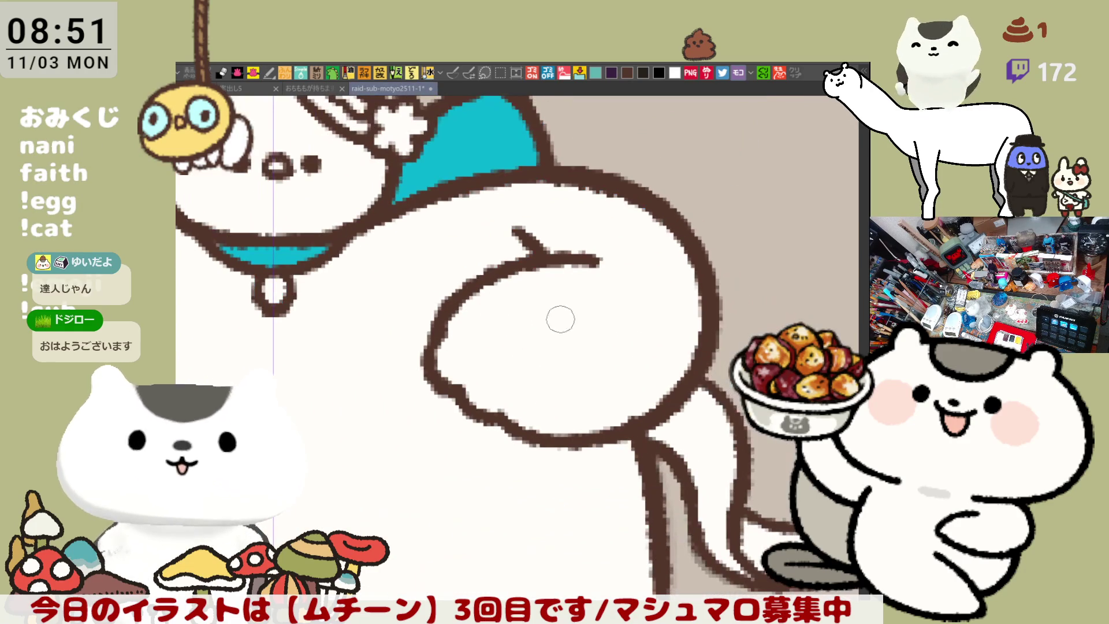
pyautogui.moveTo(316, 395); pyautogui.dragTo(513, 360)
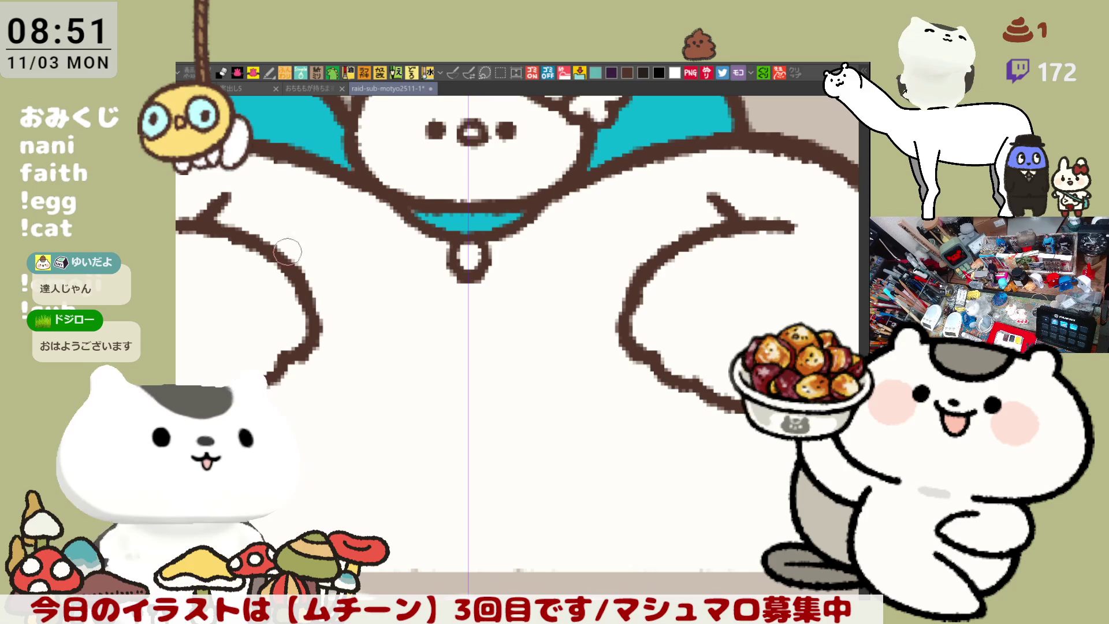
pyautogui.moveTo(716, 387)
pyautogui.mouseDown()
pyautogui.moveTo(579, 379)
pyautogui.moveTo(503, 340)
pyautogui.mouseUp()
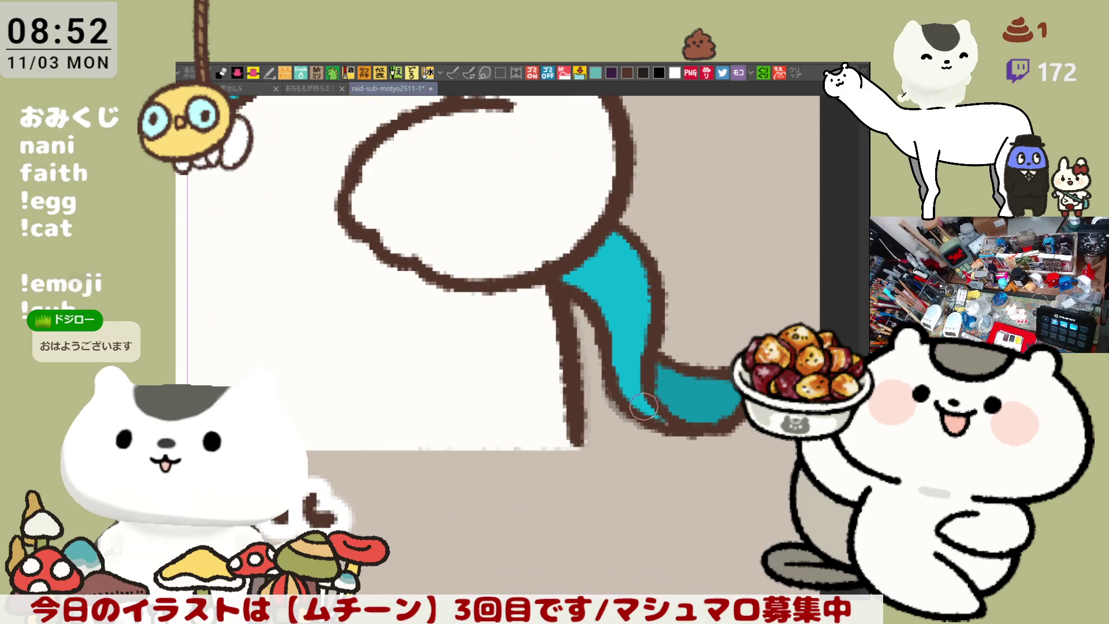
pyautogui.moveTo(636, 370)
pyautogui.mouseDown()
pyautogui.moveTo(701, 408)
pyautogui.moveTo(696, 449)
pyautogui.mouseUp()
pyautogui.moveTo(355, 469); pyautogui.dragTo(570, 458)
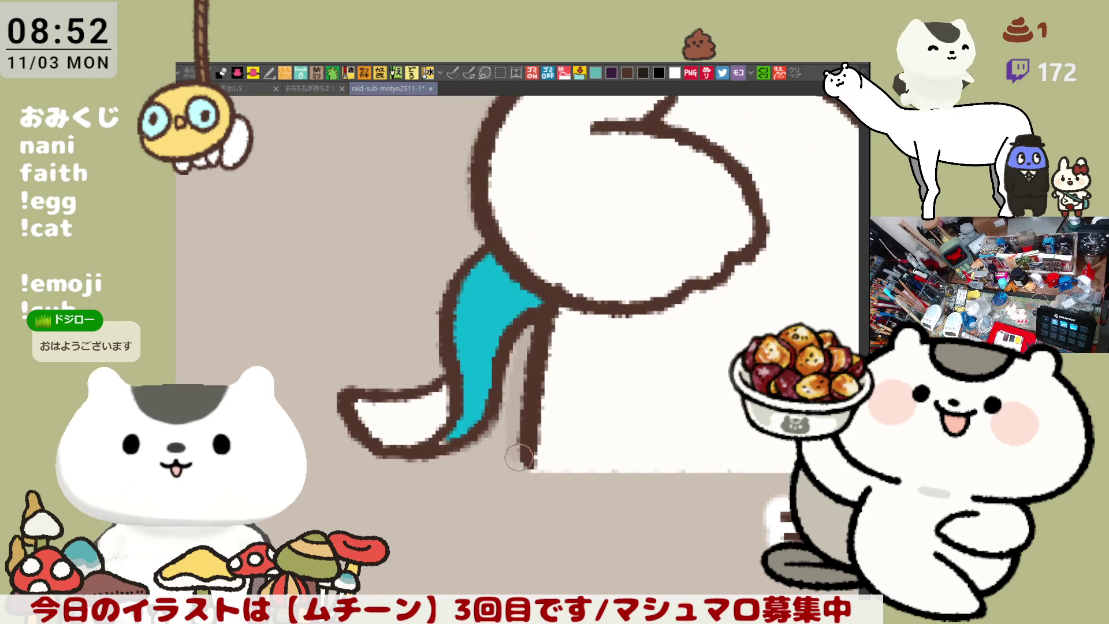
pyautogui.moveTo(631, 403); pyautogui.dragTo(718, 297)
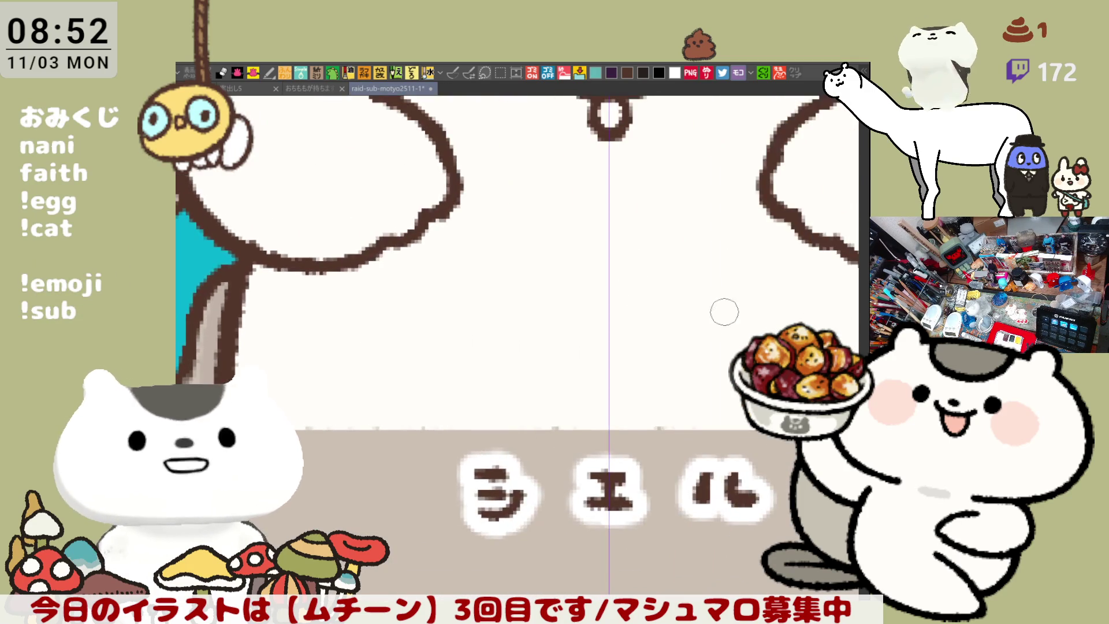
pyautogui.moveTo(453, 339); pyautogui.dragTo(302, 455)
pyautogui.moveTo(360, 399); pyautogui.dragTo(643, 358)
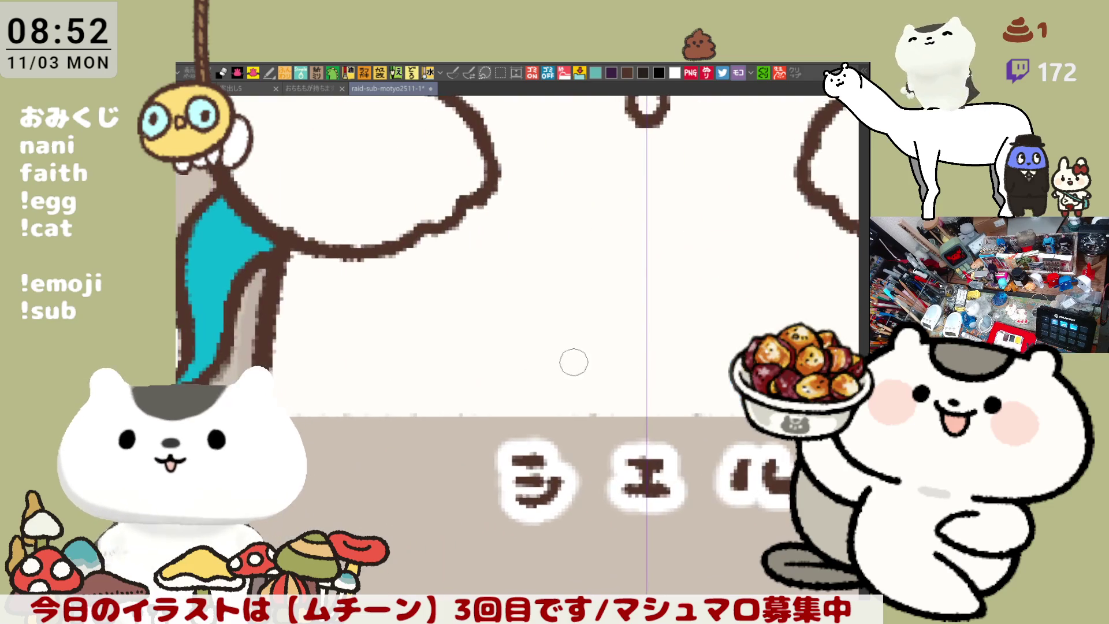
pyautogui.moveTo(443, 369); pyautogui.dragTo(690, 389)
pyautogui.scroll(-3, 560, 333)
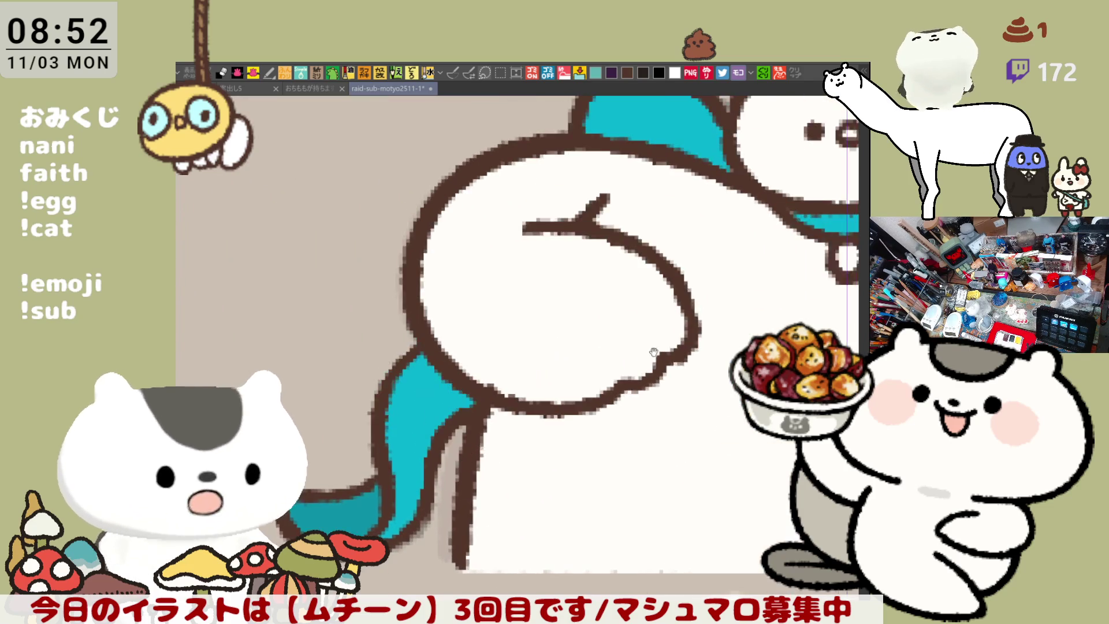
pyautogui.moveTo(655, 341)
pyautogui.mouseDown()
pyautogui.moveTo(567, 342)
pyautogui.moveTo(780, 444)
pyautogui.mouseUp()
pyautogui.scroll(2, 780, 445)
pyautogui.moveTo(639, 344); pyautogui.dragTo(664, 419)
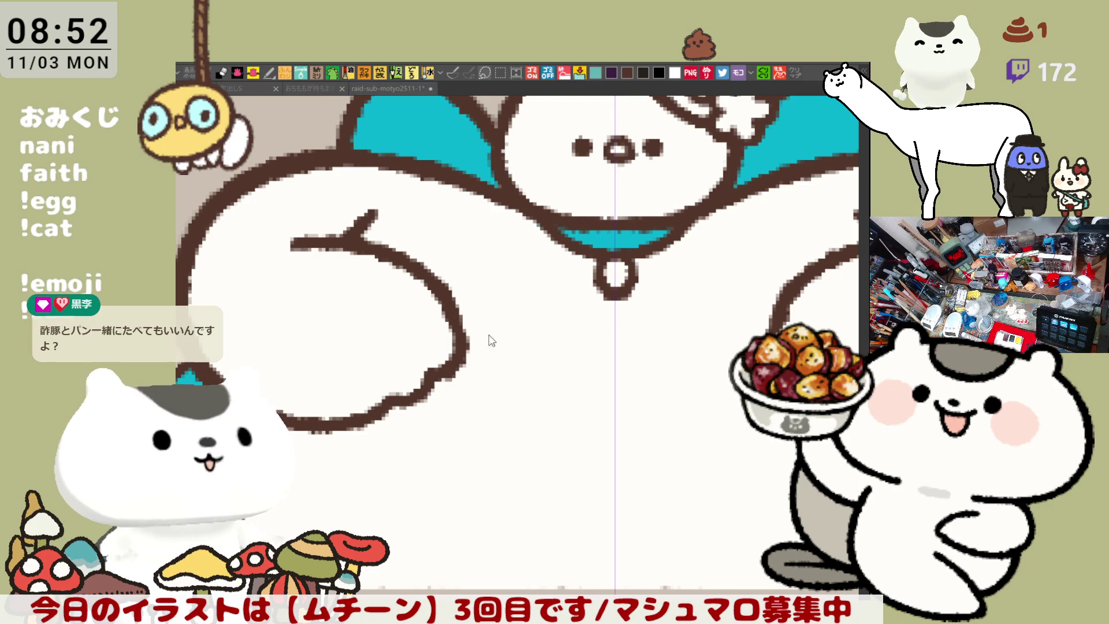
pyautogui.scroll(-3, 537, 387)
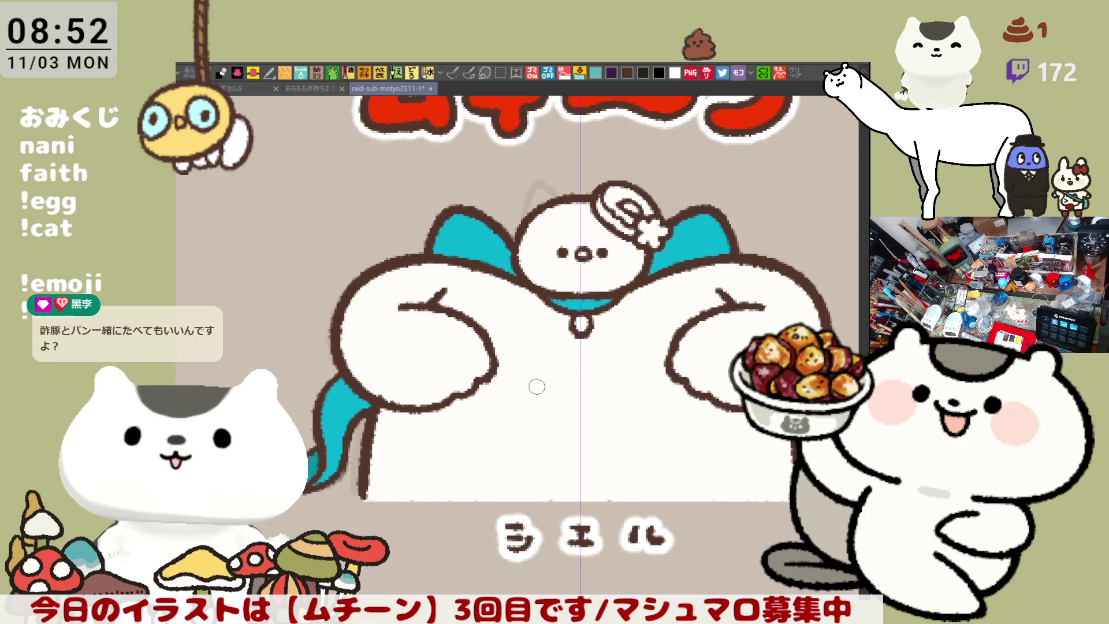
pyautogui.moveTo(651, 313); pyautogui.dragTo(635, 398)
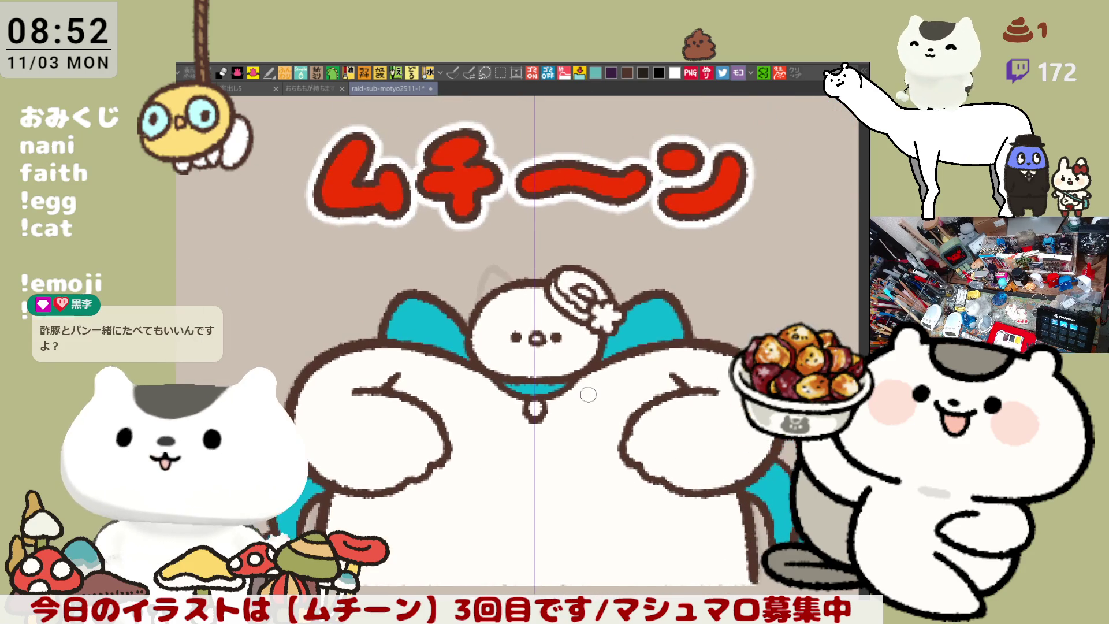
pyautogui.scroll(5, 587, 394)
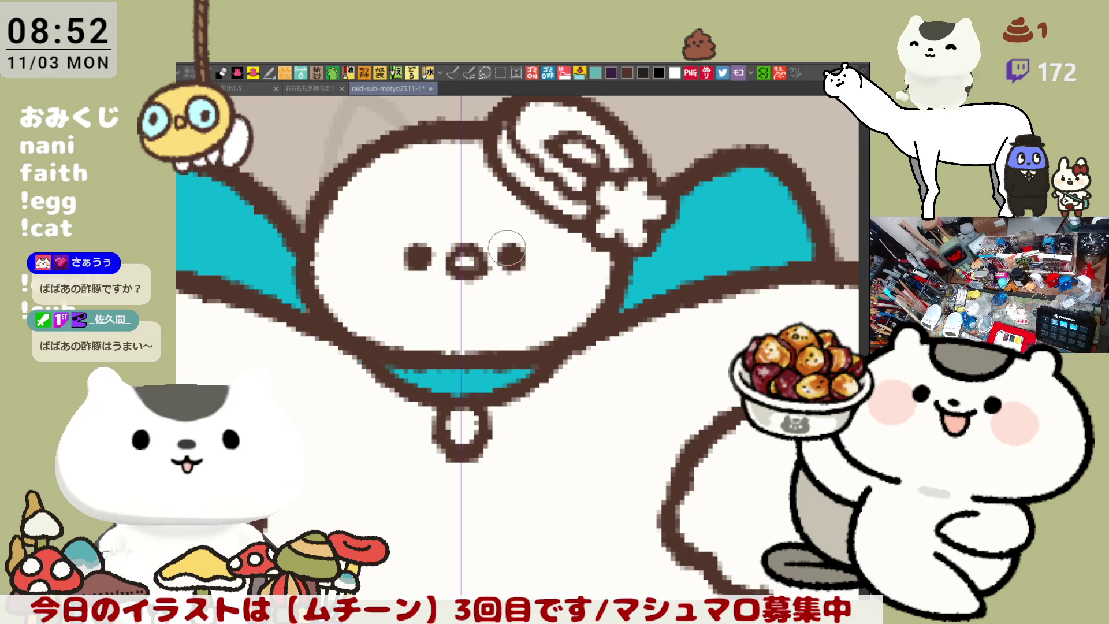
pyautogui.moveTo(508, 307); pyautogui.dragTo(516, 342)
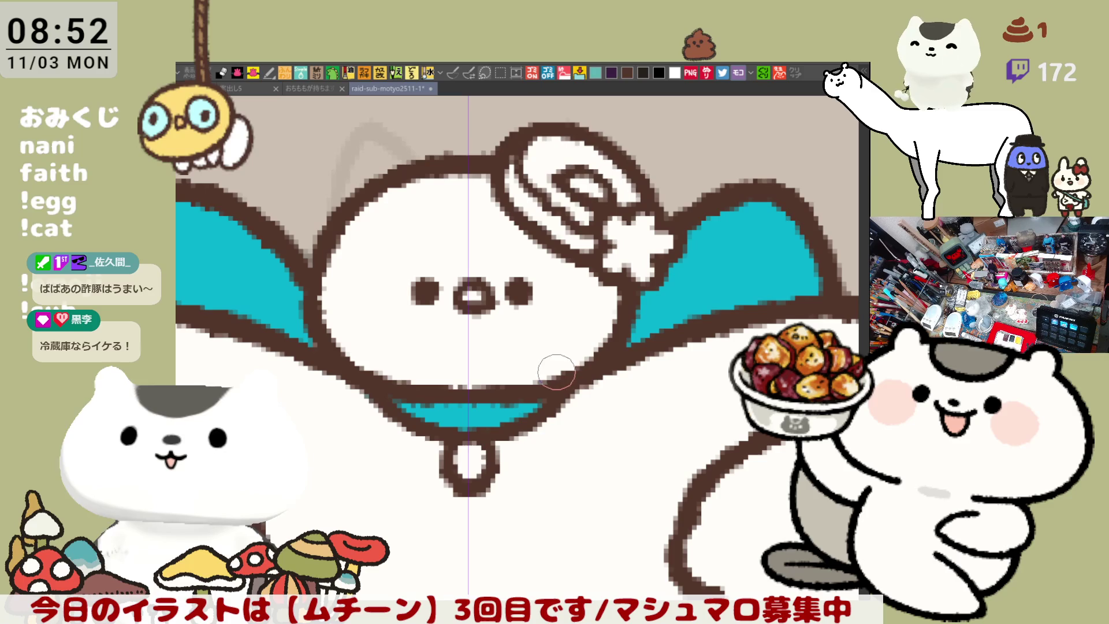
# Step: Colour the hat band orange, crown dark brown, and flower pink with a yellow centre
pyautogui.moveTo(592, 270)
pyautogui.mouseDown()
pyautogui.moveTo(606, 306)
pyautogui.moveTo(539, 250)
pyautogui.mouseUp()
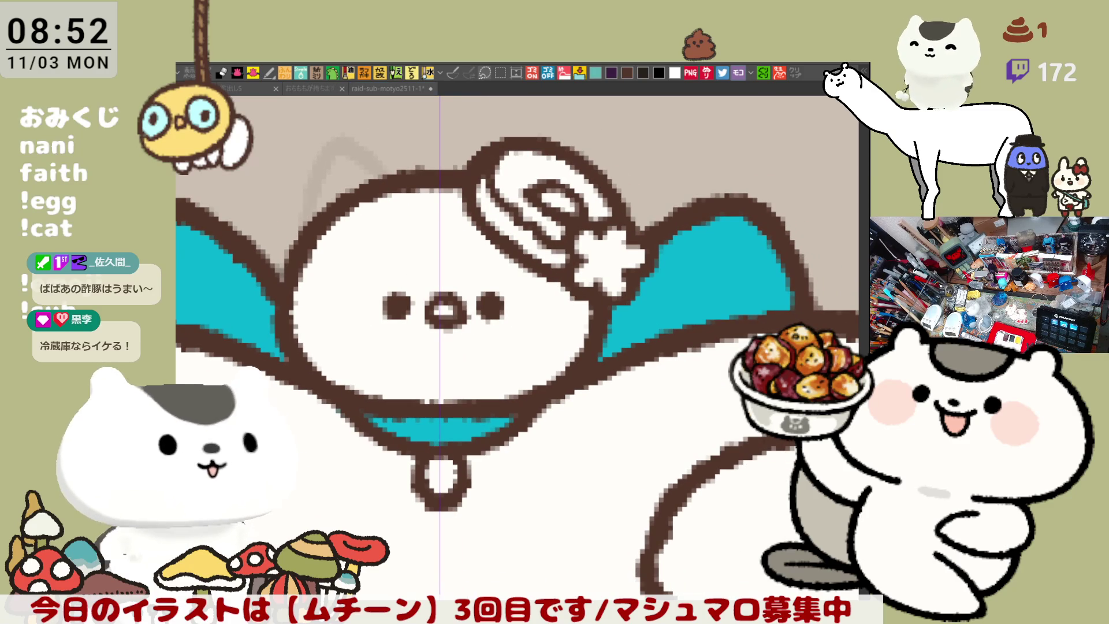
pyautogui.click(506, 207)
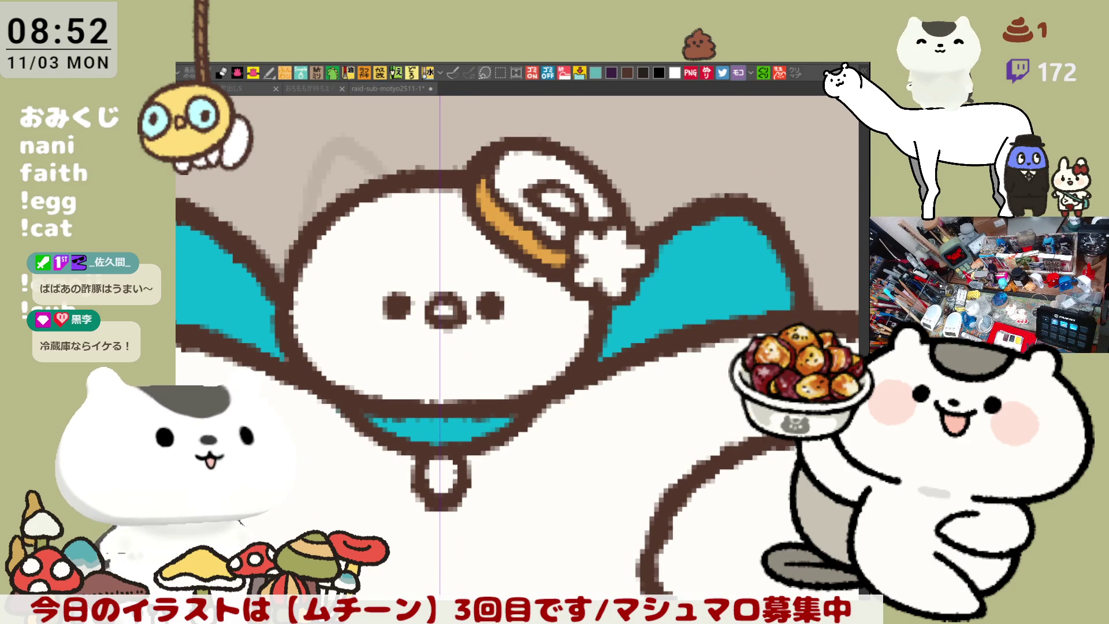
pyautogui.click(520, 167)
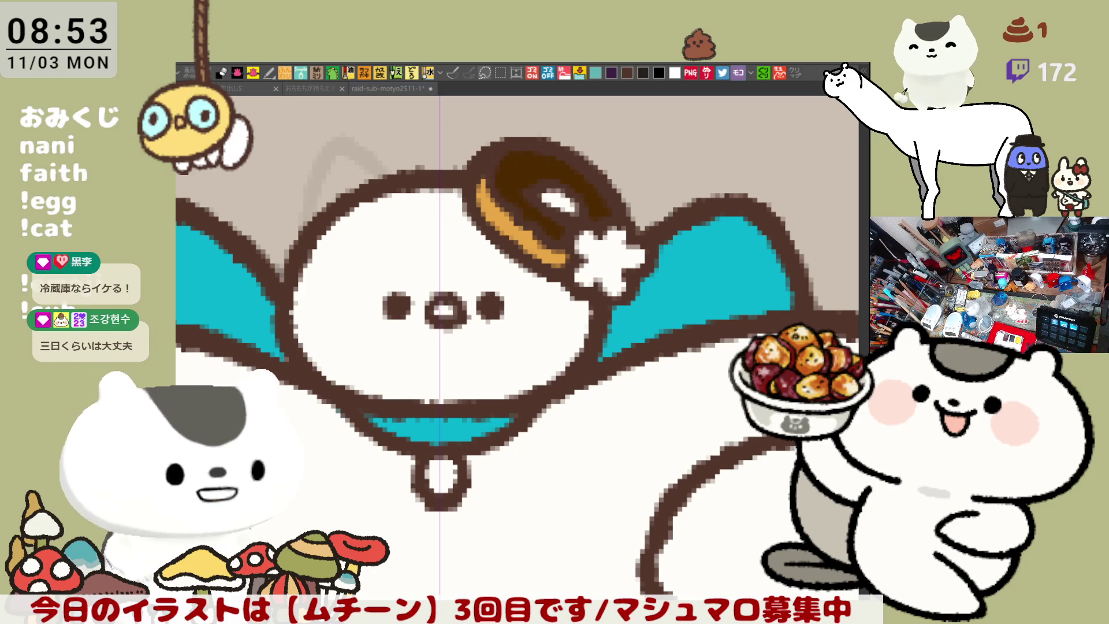
pyautogui.click(633, 246)
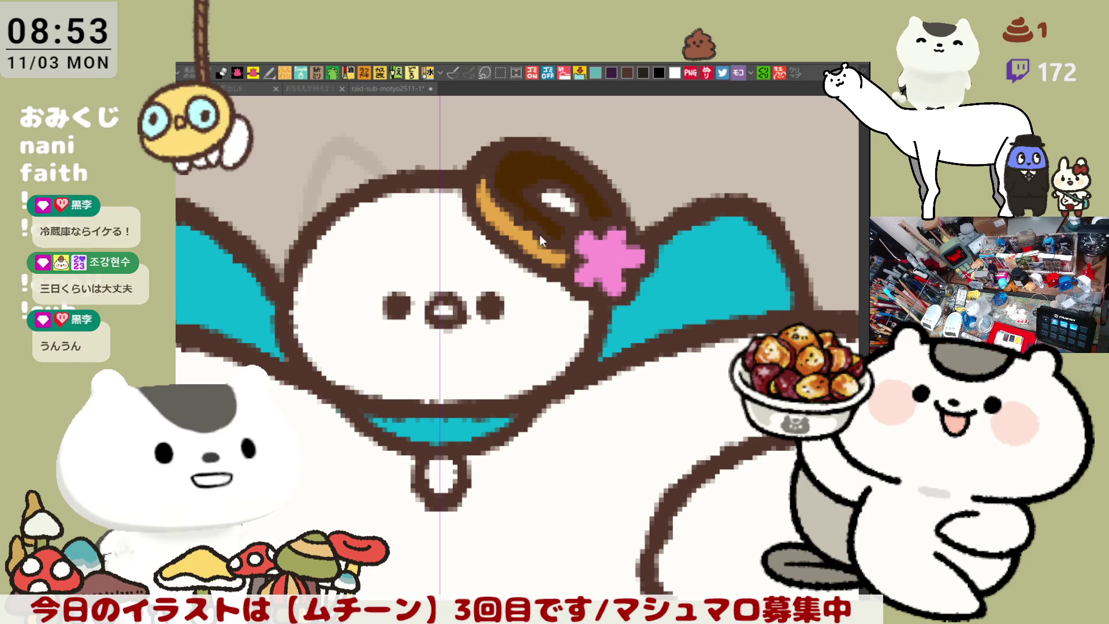
pyautogui.moveTo(607, 247)
pyautogui.mouseDown()
pyautogui.moveTo(594, 261)
pyautogui.moveTo(613, 266)
pyautogui.mouseUp()
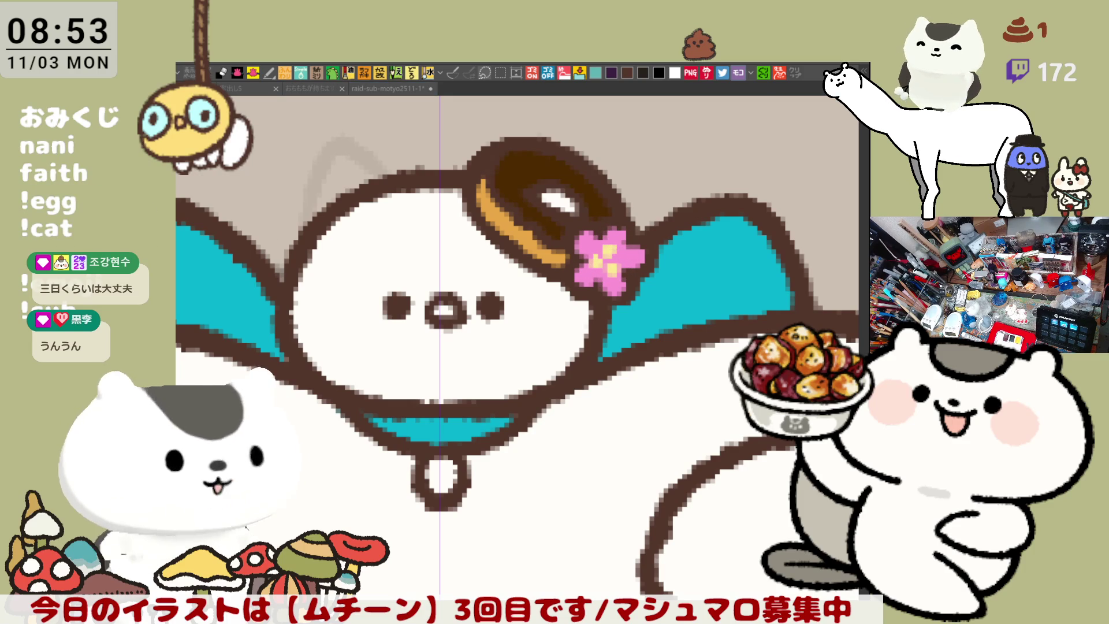
pyautogui.moveTo(584, 196); pyautogui.dragTo(554, 207)
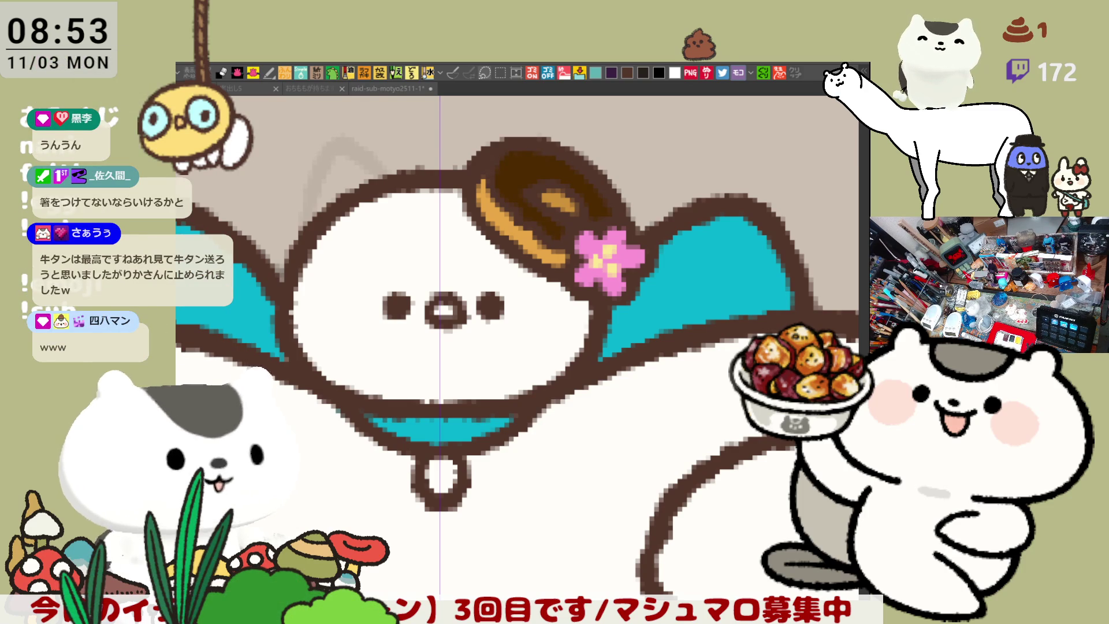
# Step: Add orange highlights across the top and lower edge of the donut
pyautogui.moveTo(520, 164); pyautogui.dragTo(491, 234)
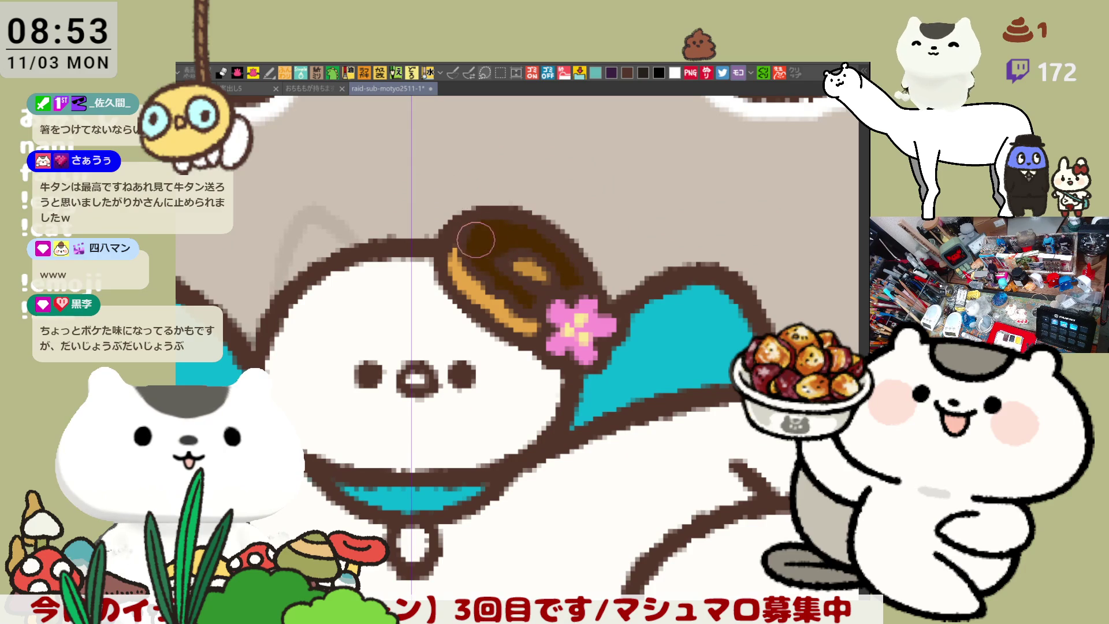
pyautogui.moveTo(492, 234); pyautogui.dragTo(497, 249)
pyautogui.moveTo(540, 245); pyautogui.dragTo(547, 254)
pyautogui.moveTo(523, 290); pyautogui.dragTo(529, 303)
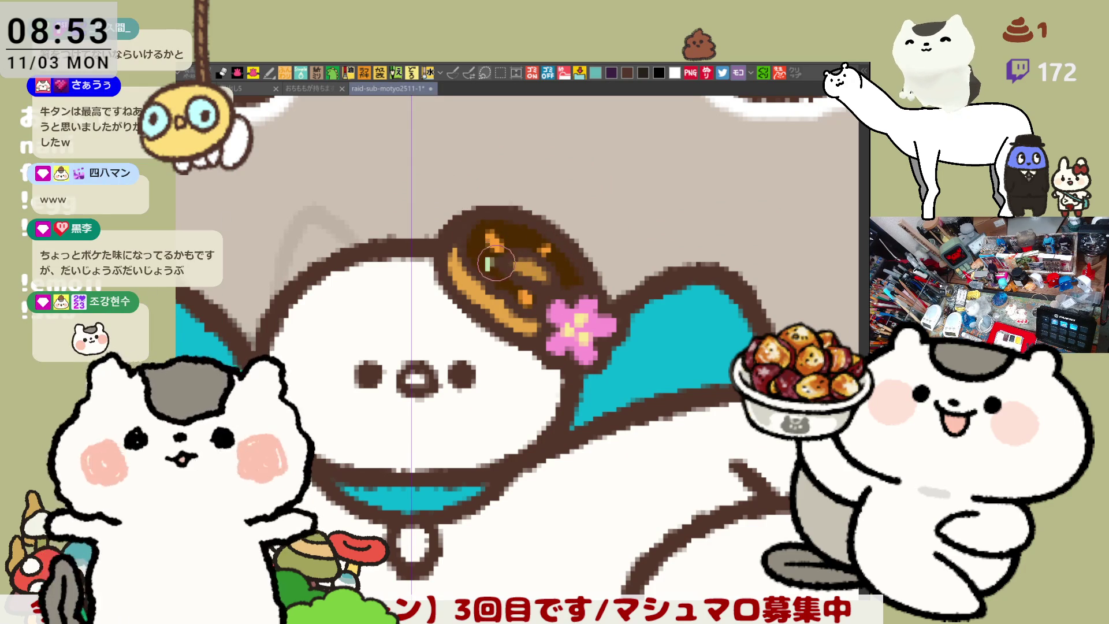
# Step: Dot the donut with light-green, pink and cream-white sprinkles
pyautogui.moveTo(475, 263)
pyautogui.mouseDown()
pyautogui.moveTo(490, 267)
pyautogui.moveTo(512, 244)
pyautogui.mouseUp()
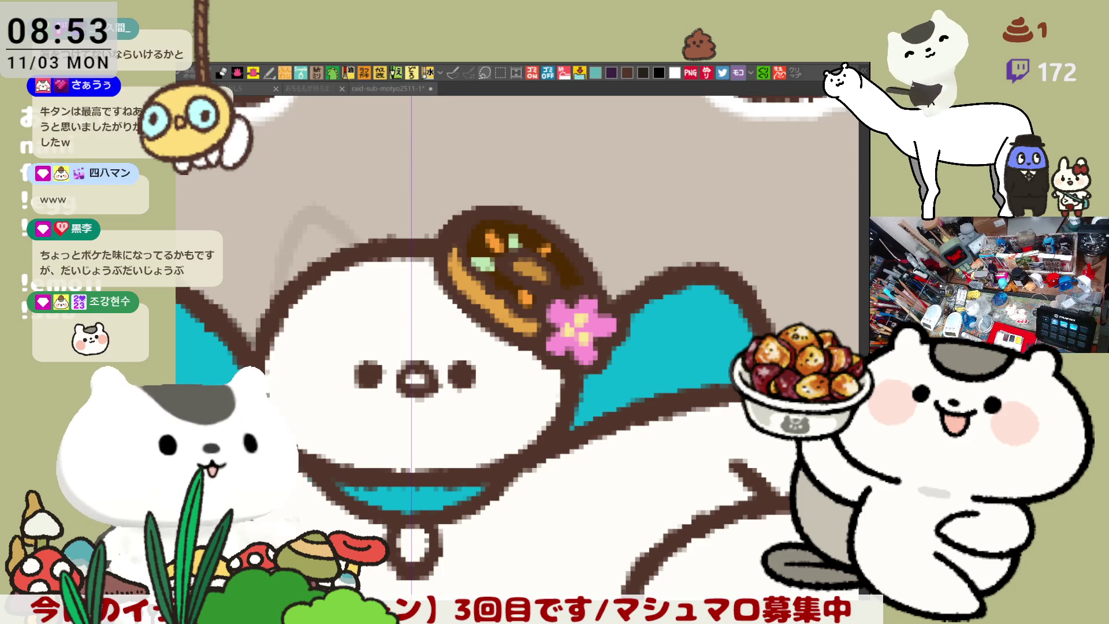
pyautogui.click(501, 281)
pyautogui.click(564, 267)
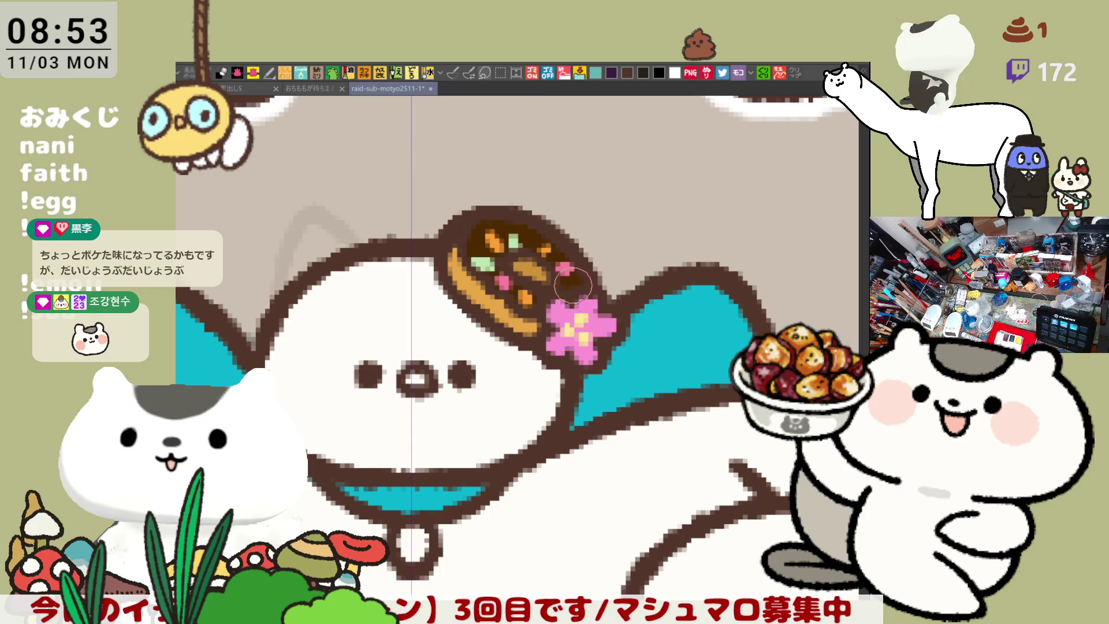
pyautogui.click(534, 240)
pyautogui.click(479, 247)
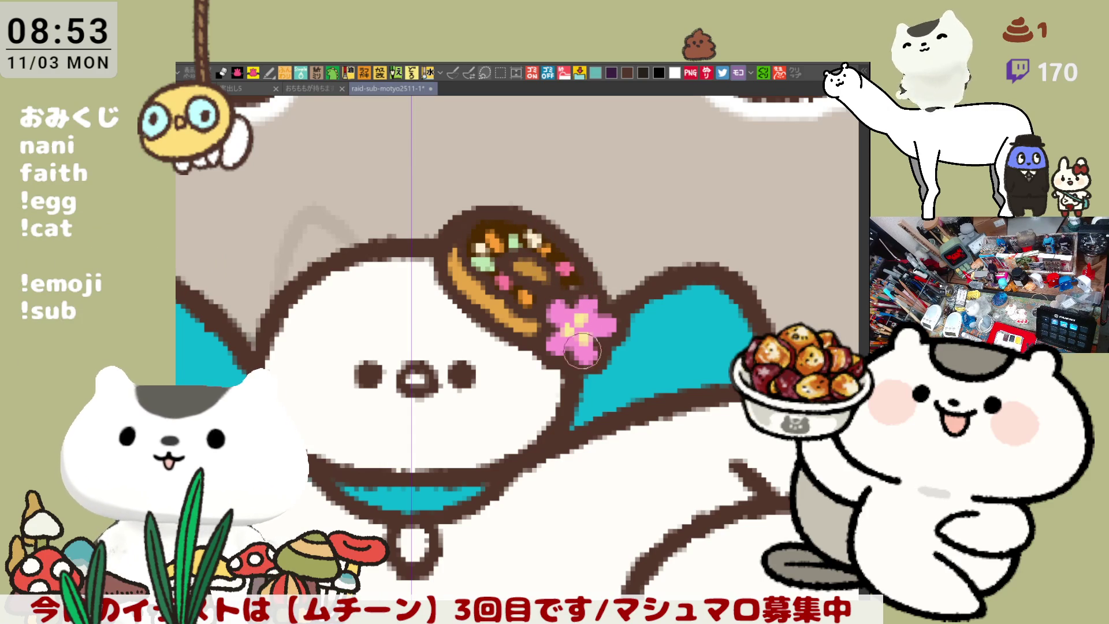
pyautogui.click(574, 284)
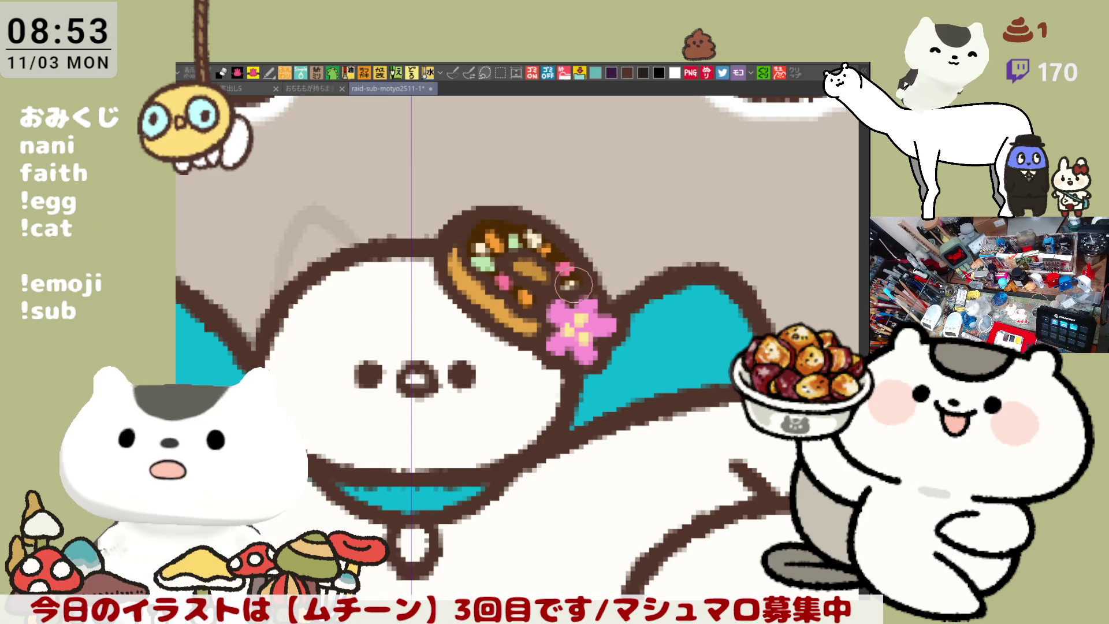
pyautogui.click(566, 281)
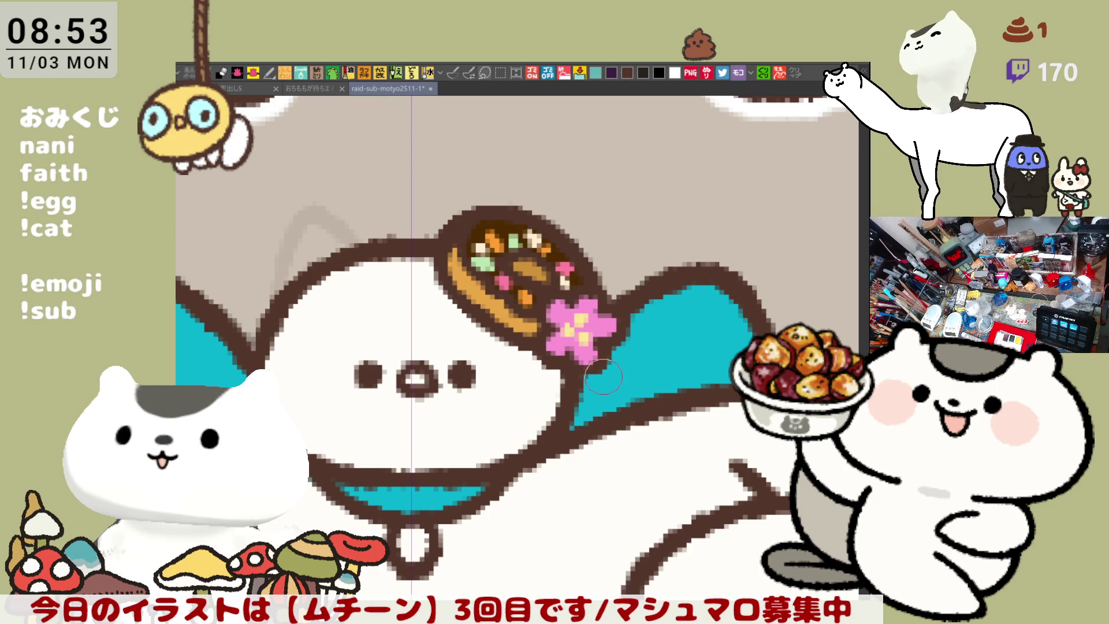
pyautogui.scroll(-2, 603, 377)
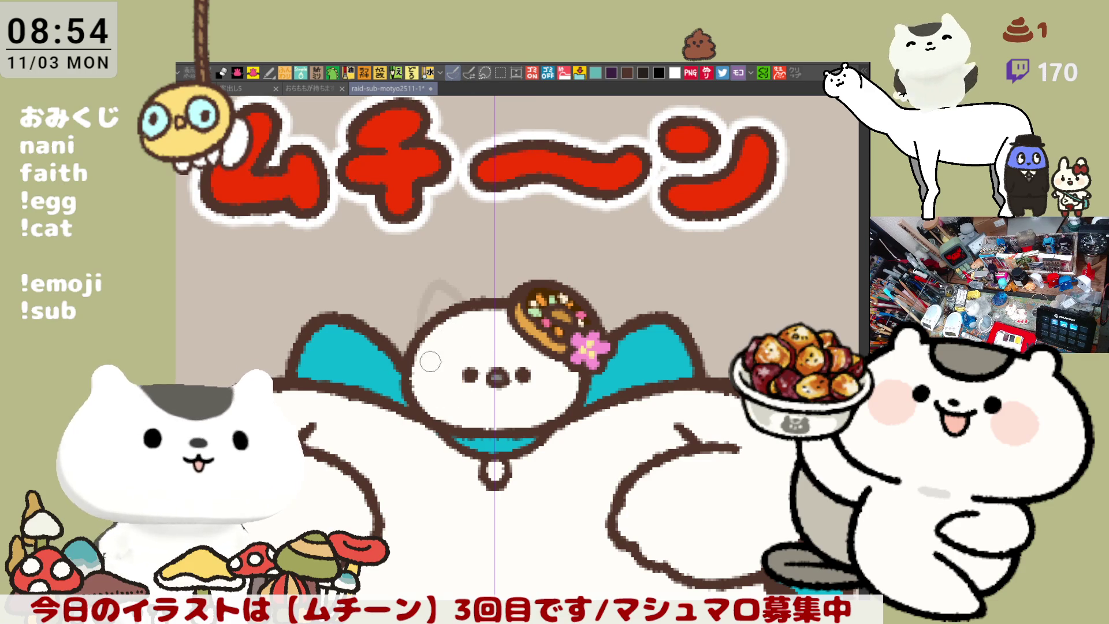
# Step: Paint a pale pink blush oval on one cheek, mirrored to the other by the symmetry ruler
pyautogui.moveTo(440, 371); pyautogui.dragTo(450, 387)
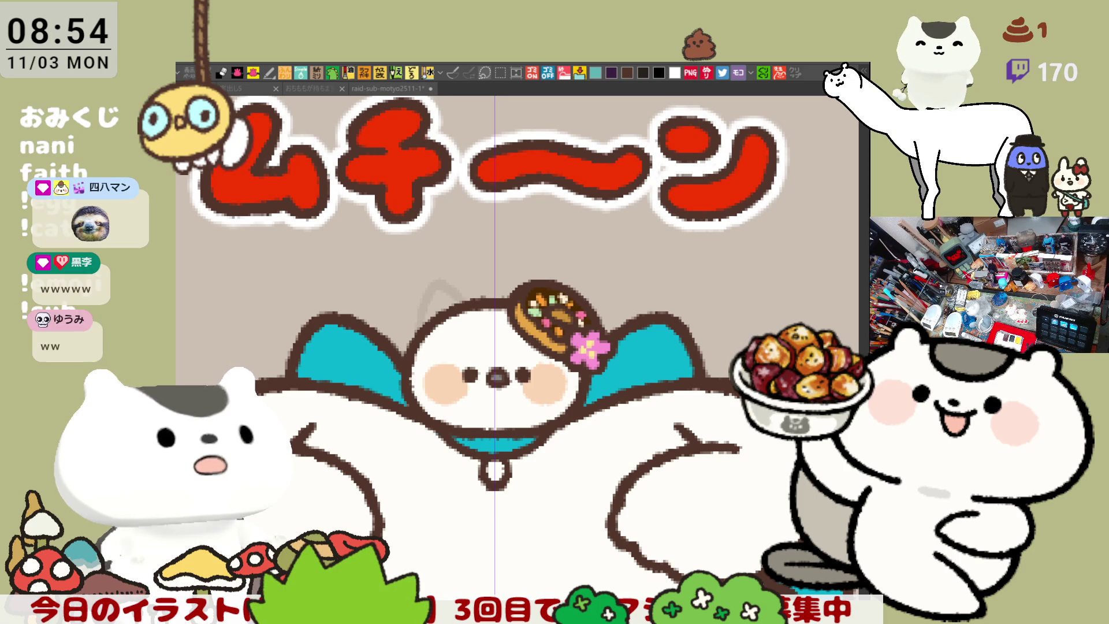
# Step: Fill the round pendant under the collar green using the Fill tool (G)
pyautogui.moveTo(531, 422)
pyautogui.mouseDown()
pyautogui.moveTo(574, 293)
pyautogui.moveTo(626, 291)
pyautogui.mouseUp()
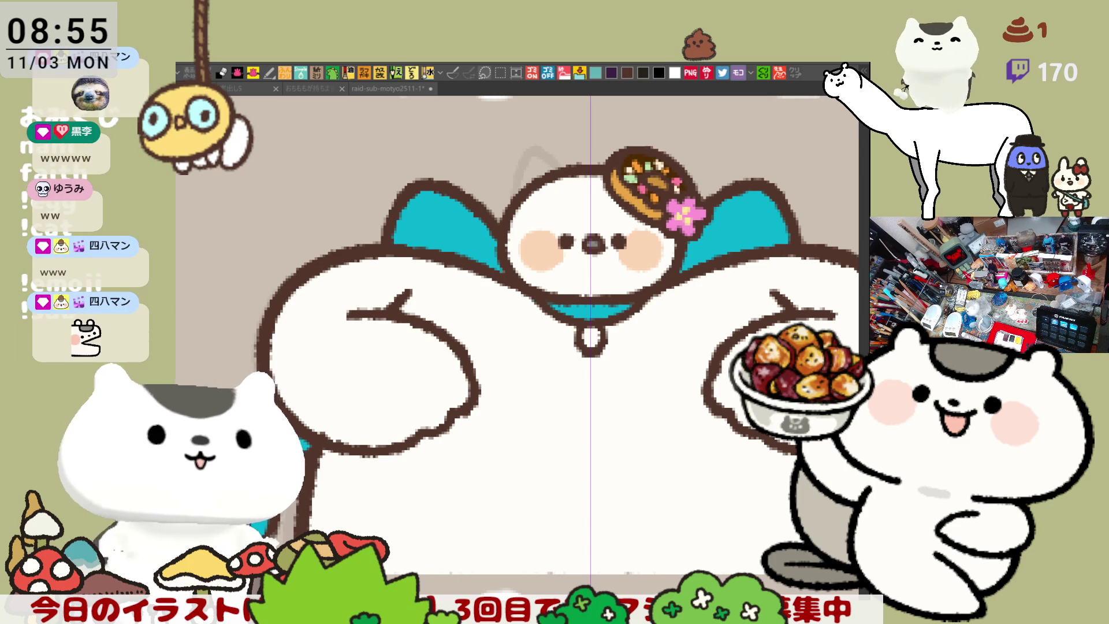
pyautogui.press('g')
pyautogui.click(590, 340)
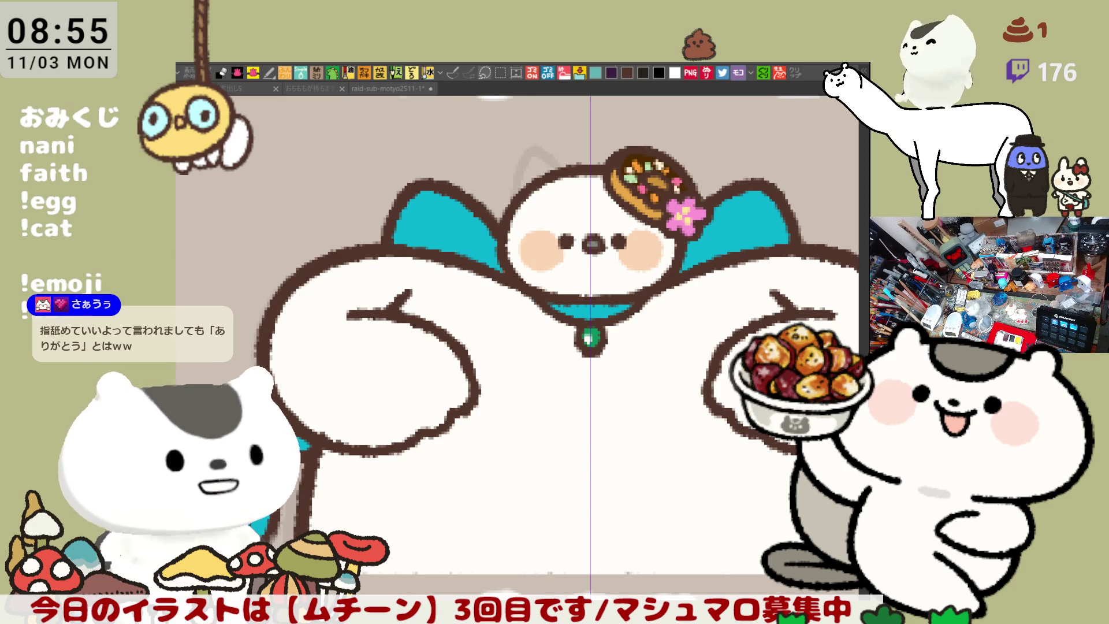
pyautogui.moveTo(787, 378); pyautogui.dragTo(570, 324)
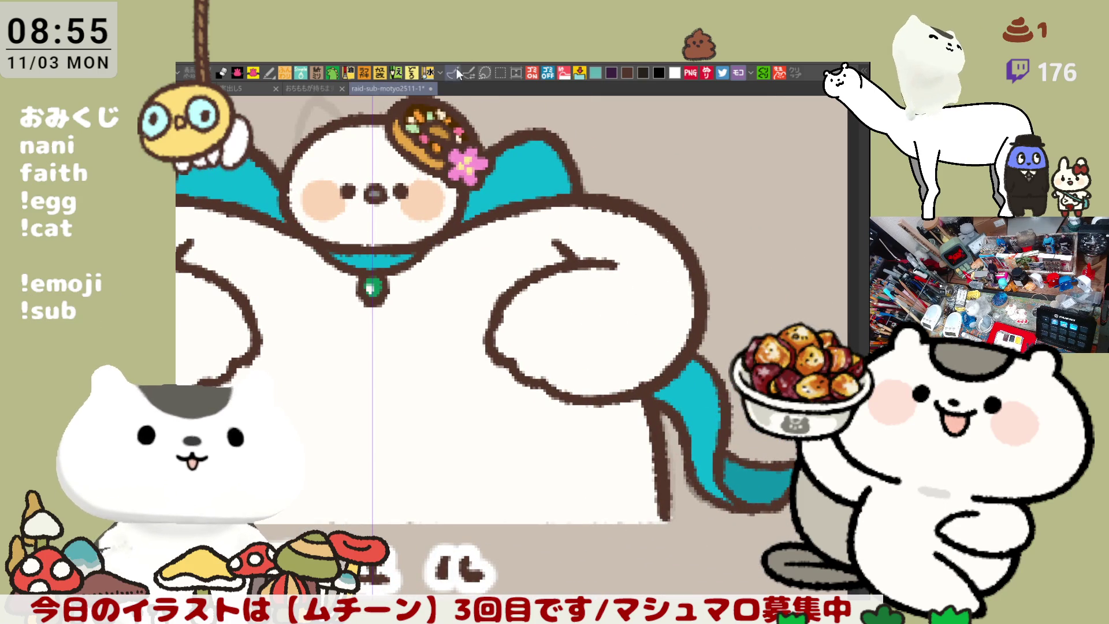
# Step: Close the right shoulder outline gap and fill both arms brown
pyautogui.moveTo(597, 263)
pyautogui.mouseDown()
pyautogui.moveTo(664, 287)
pyautogui.moveTo(684, 349)
pyautogui.mouseUp()
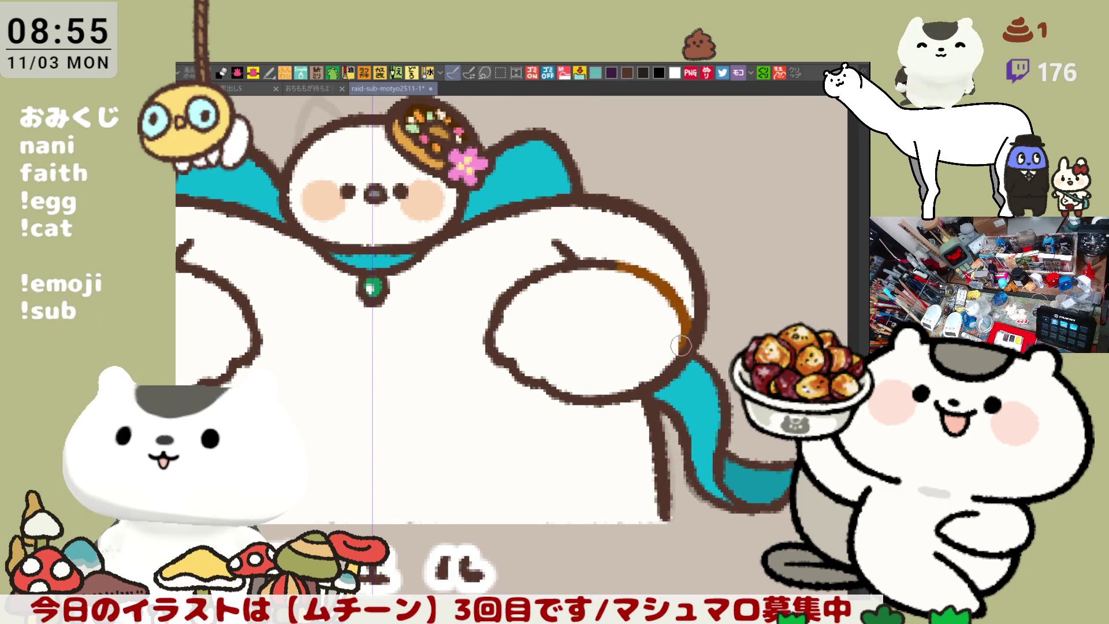
pyautogui.hotkey('ctrl', 'z')
pyautogui.moveTo(600, 209); pyautogui.dragTo(607, 265)
pyautogui.click(537, 329)
pyautogui.moveTo(531, 329); pyautogui.dragTo(696, 313)
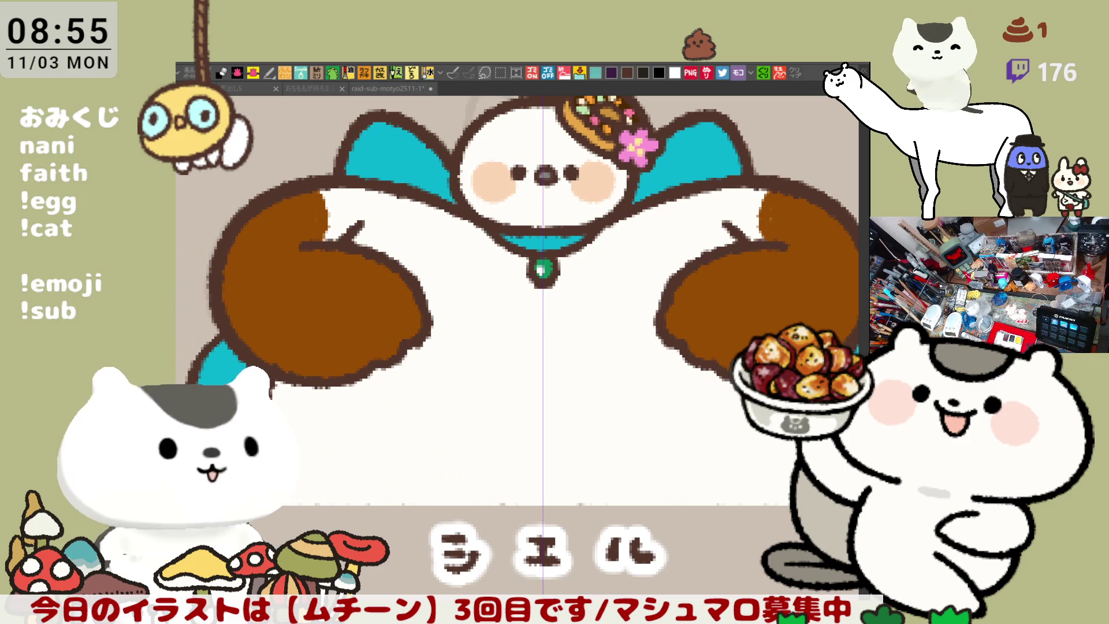
# Step: Draw mirrored grey boundary curves across both arms and fill the lower arms grey
pyautogui.press('b')
pyautogui.moveTo(224, 254)
pyautogui.mouseDown()
pyautogui.moveTo(268, 296)
pyautogui.moveTo(315, 295)
pyautogui.mouseUp()
pyautogui.hotkey('ctrl', 'z')
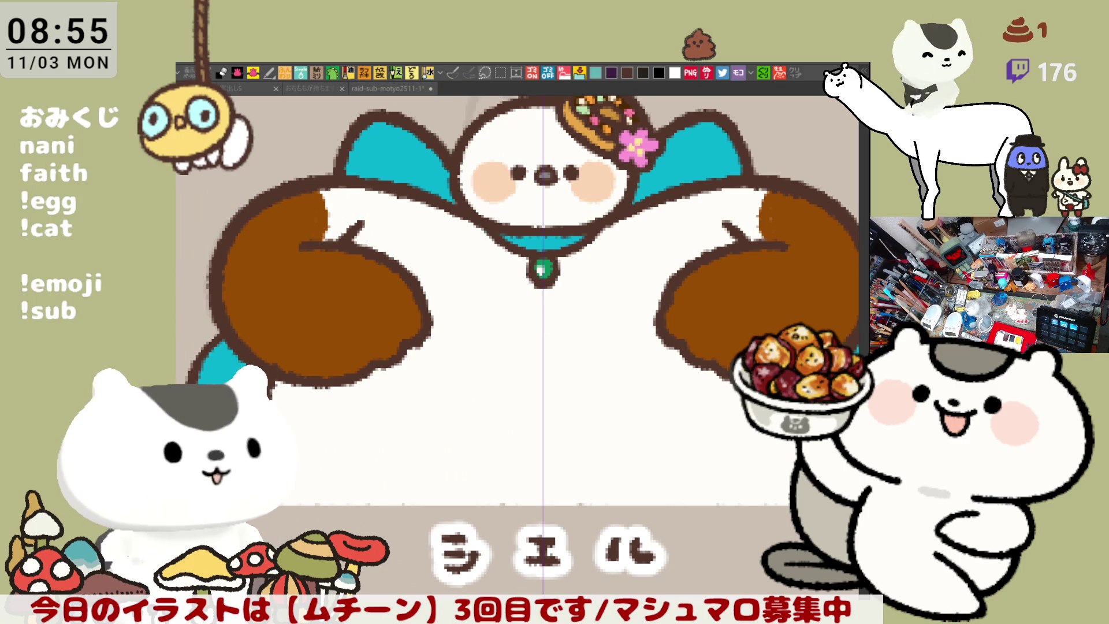
pyautogui.press('b')
pyautogui.moveTo(224, 273)
pyautogui.mouseDown()
pyautogui.moveTo(271, 293)
pyautogui.moveTo(315, 266)
pyautogui.mouseUp()
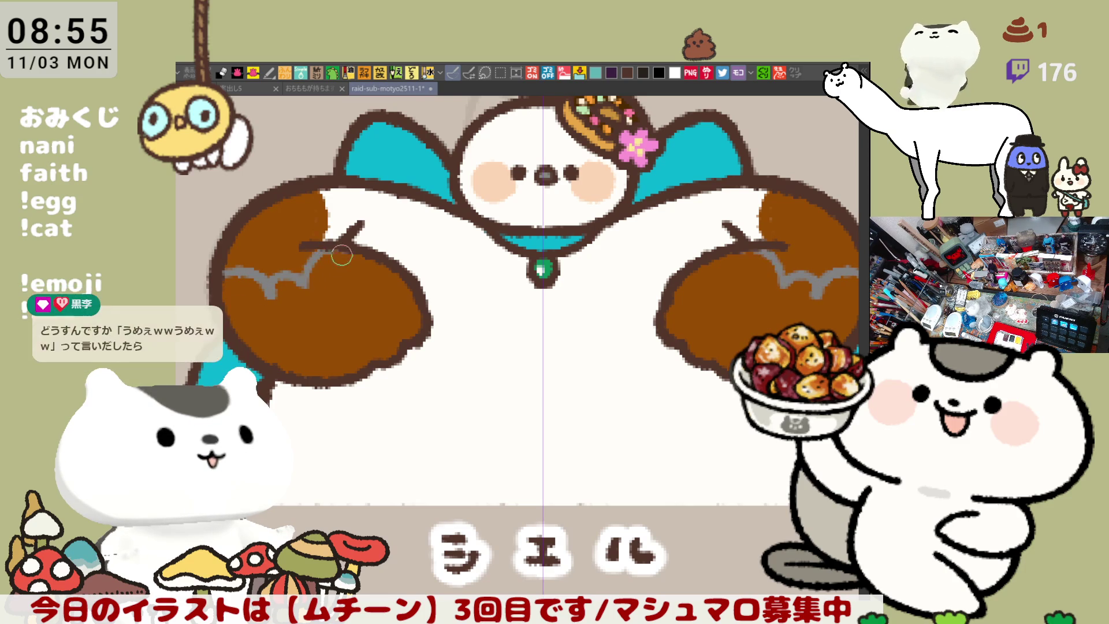
pyautogui.hotkey('ctrl', 'z')
pyautogui.hotkey('ctrl', 'z')
pyautogui.hotkey('ctrl', 'z')
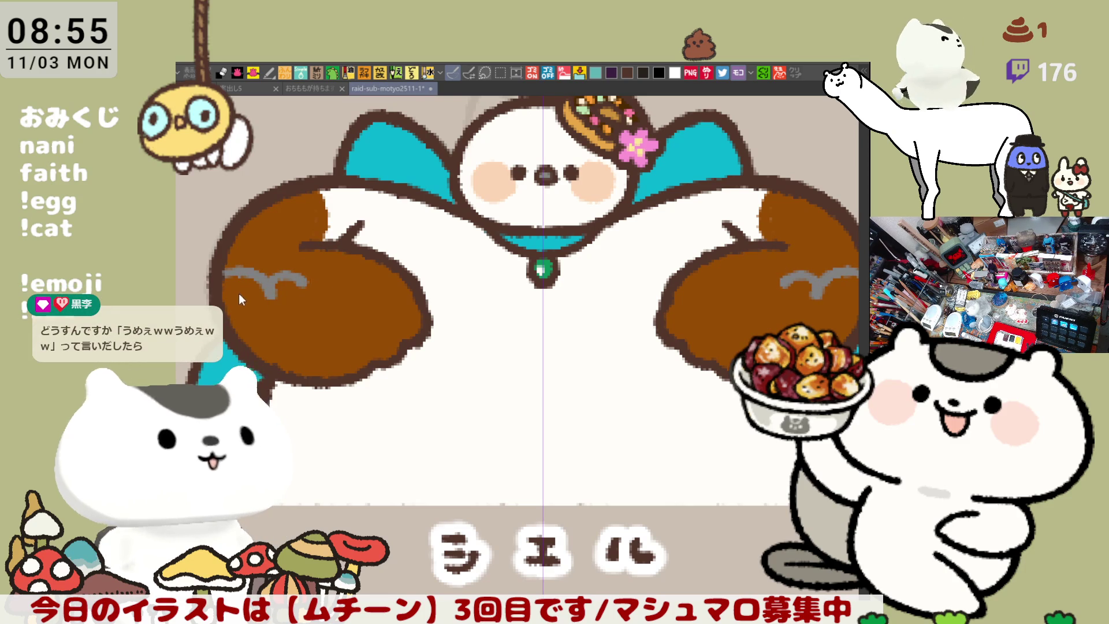
pyautogui.moveTo(215, 282)
pyautogui.mouseDown()
pyautogui.moveTo(276, 297)
pyautogui.moveTo(264, 297)
pyautogui.moveTo(306, 277)
pyautogui.moveTo(324, 251)
pyautogui.moveTo(363, 264)
pyautogui.mouseUp()
pyautogui.hotkey('ctrl', 'z')
pyautogui.hotkey('ctrl', 'z')
pyautogui.hotkey('ctrl', 'z')
pyautogui.moveTo(301, 279)
pyautogui.mouseDown()
pyautogui.moveTo(332, 254)
pyautogui.moveTo(355, 270)
pyautogui.moveTo(322, 247)
pyautogui.moveTo(358, 261)
pyautogui.moveTo(358, 275)
pyautogui.moveTo(346, 255)
pyautogui.moveTo(359, 256)
pyautogui.mouseUp()
pyautogui.hotkey('ctrl', 'z')
pyautogui.hotkey('ctrl', 'z')
pyautogui.hotkey('ctrl', 'z')
pyautogui.hotkey('ctrl', 'z')
pyautogui.click(357, 280)
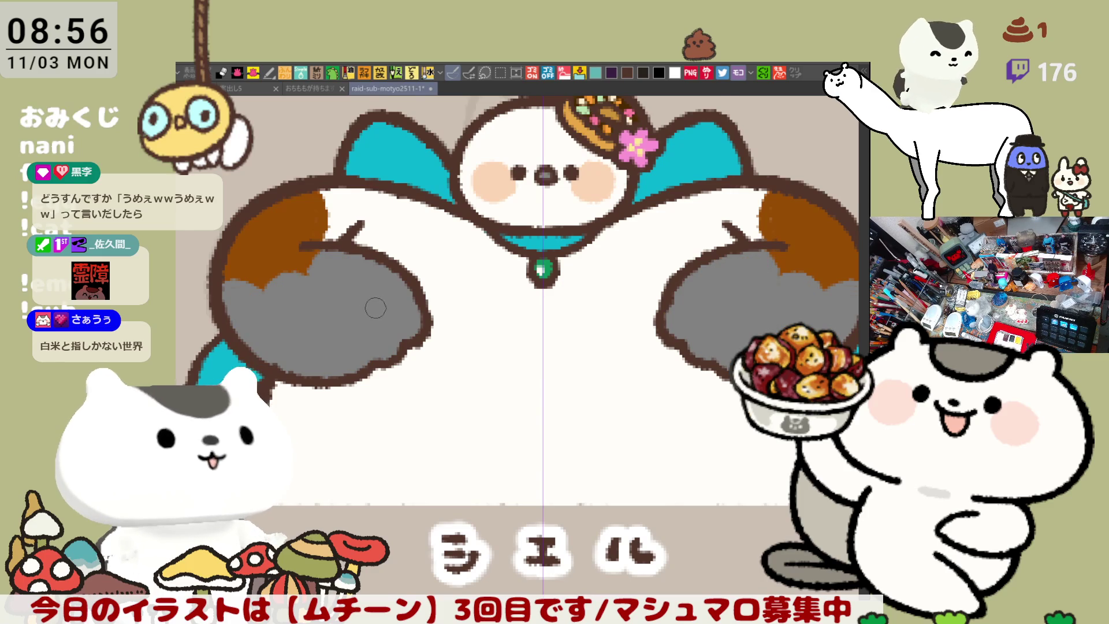
# Step: Draw a dark arc across both paws and fill the paws below it black
pyautogui.moveTo(372, 304); pyautogui.dragTo(367, 281)
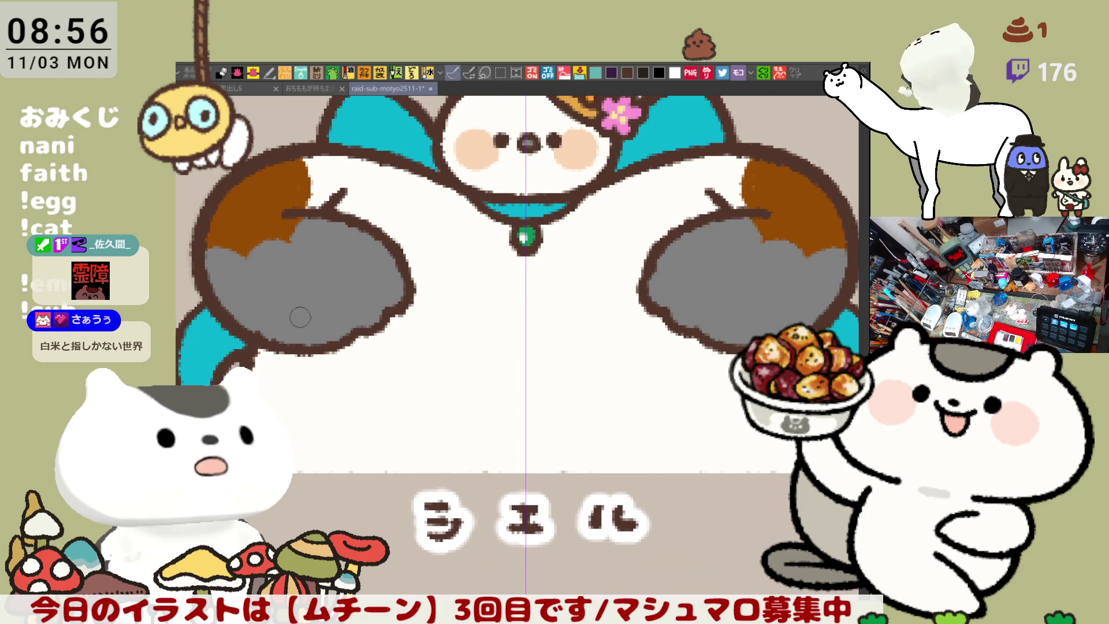
pyautogui.moveTo(212, 285)
pyautogui.mouseDown()
pyautogui.moveTo(255, 291)
pyautogui.moveTo(313, 276)
pyautogui.moveTo(351, 223)
pyautogui.moveTo(303, 261)
pyautogui.mouseUp()
pyautogui.hotkey('ctrl', 'z')
pyautogui.press('g')
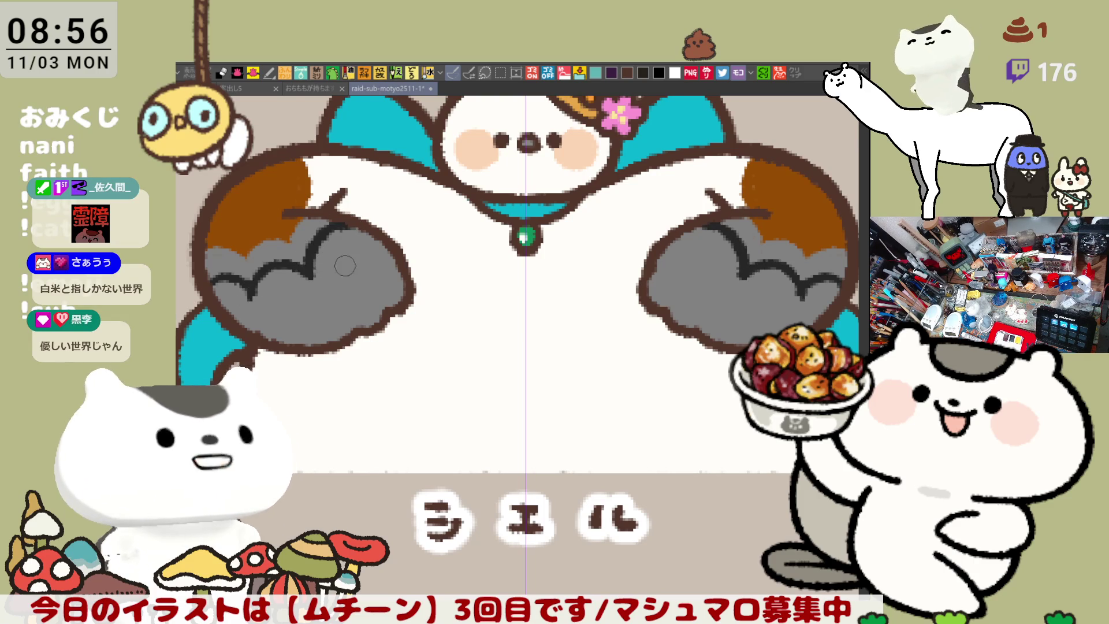
pyautogui.click(358, 279)
pyautogui.hscroll(5, 456, 270)
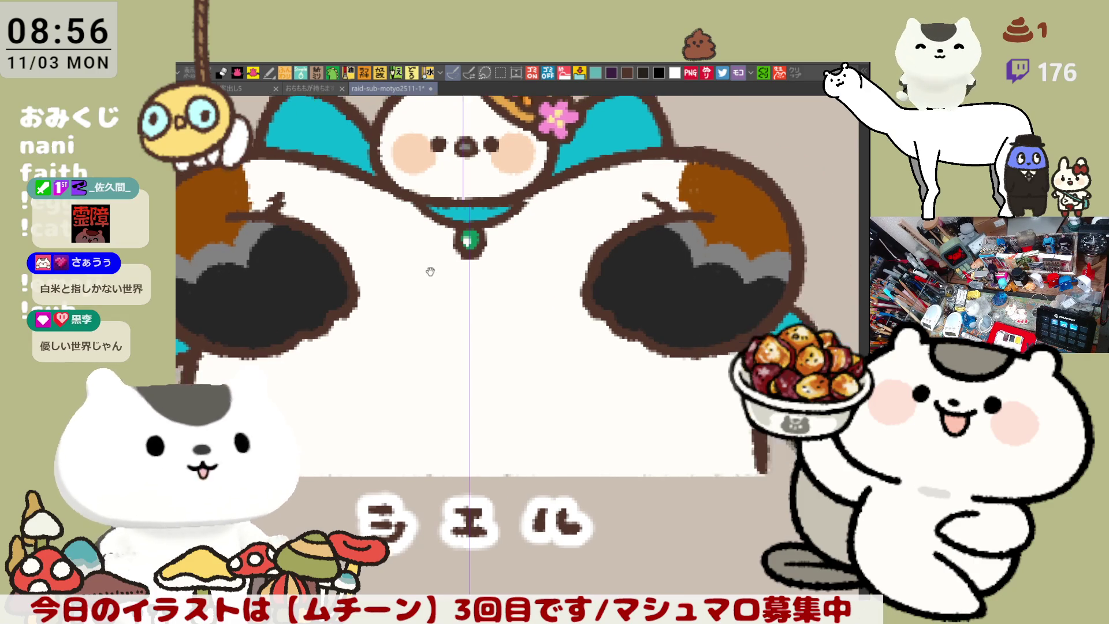
# Step: Zoom out to show the シエル character within the full grid of ムチーン characters
pyautogui.hscroll(-5, 577, 260)
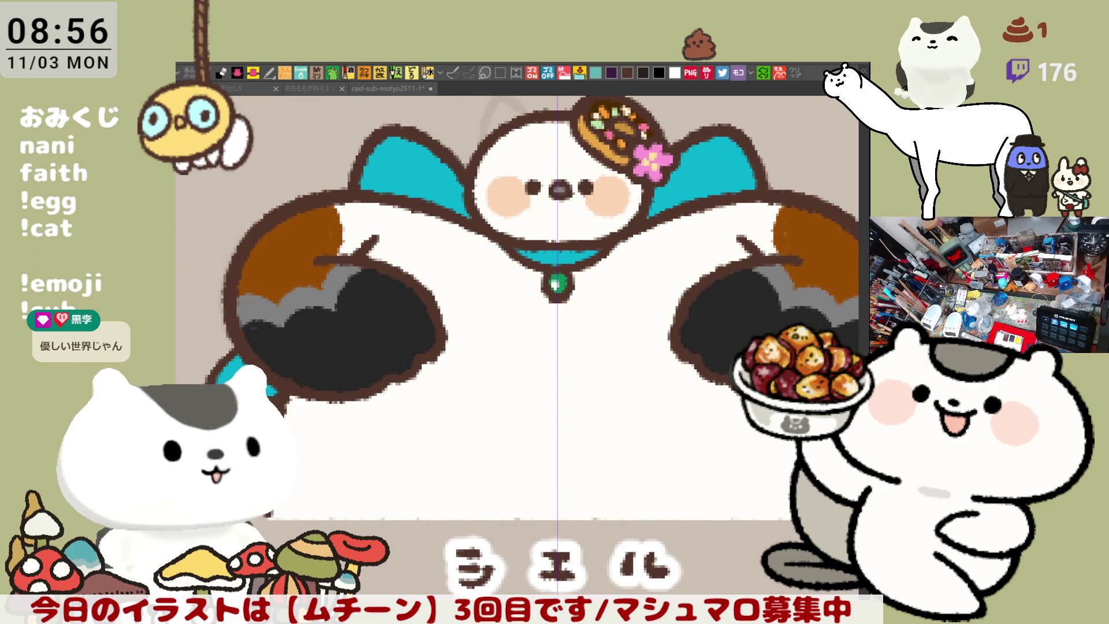
pyautogui.scroll(-2, 671, 482)
pyautogui.scroll(-2, 671, 483)
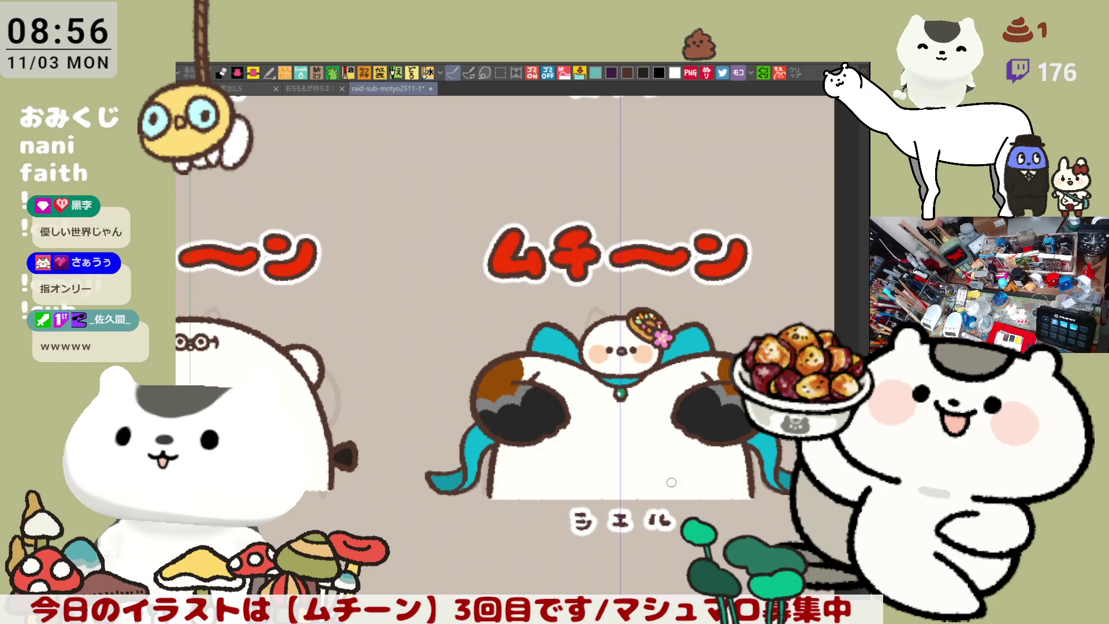
pyautogui.moveTo(636, 291); pyautogui.dragTo(651, 279)
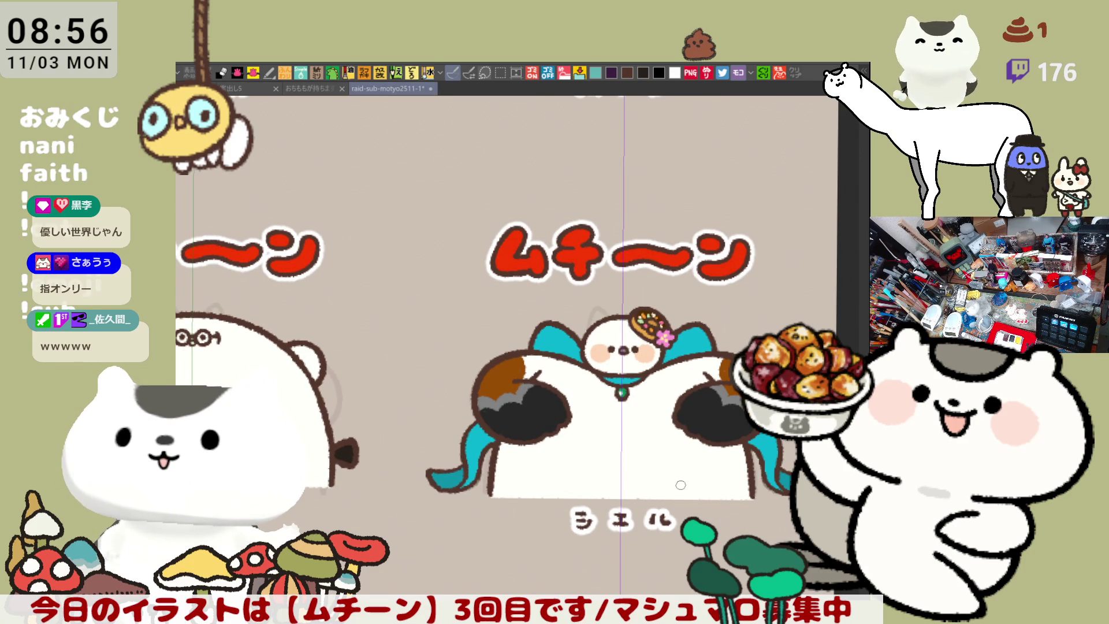
pyautogui.scroll(-5, 680, 484)
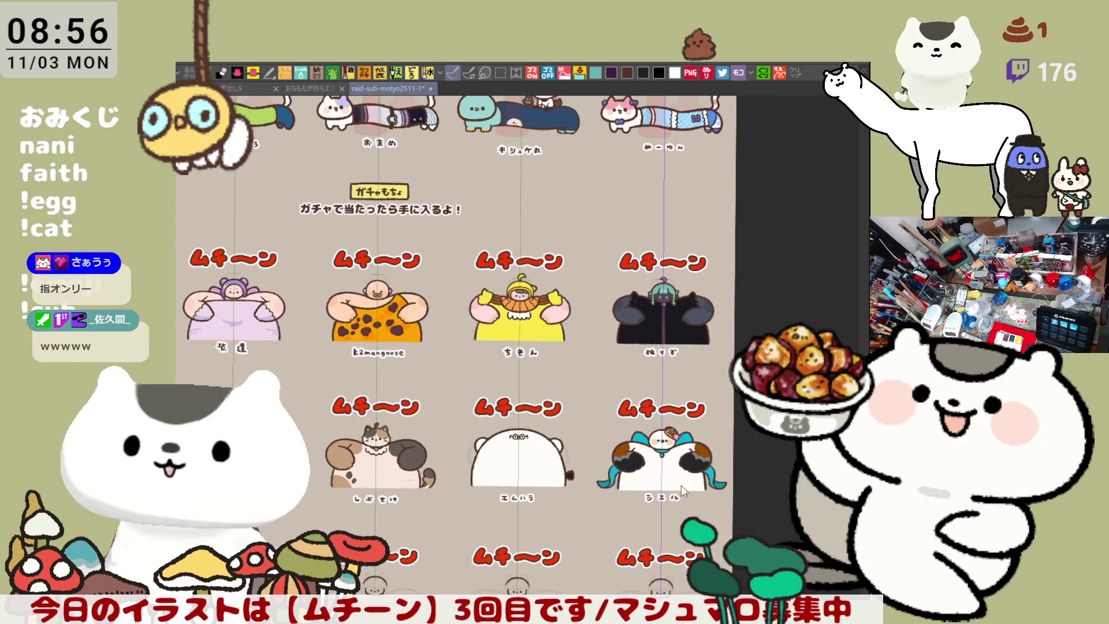
pyautogui.scroll(3, 574, 431)
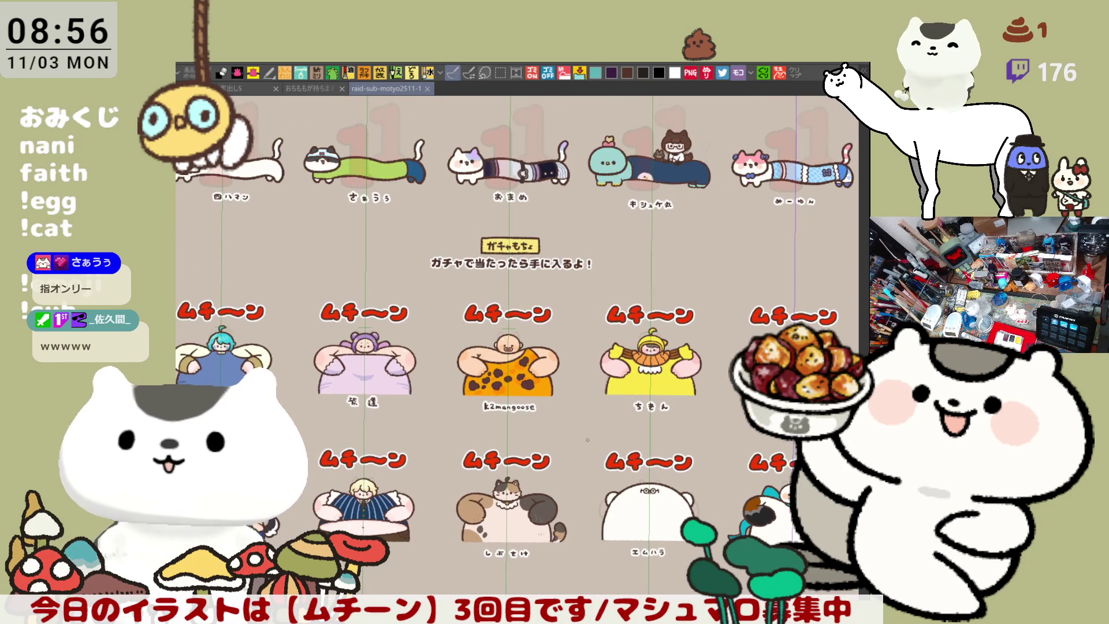